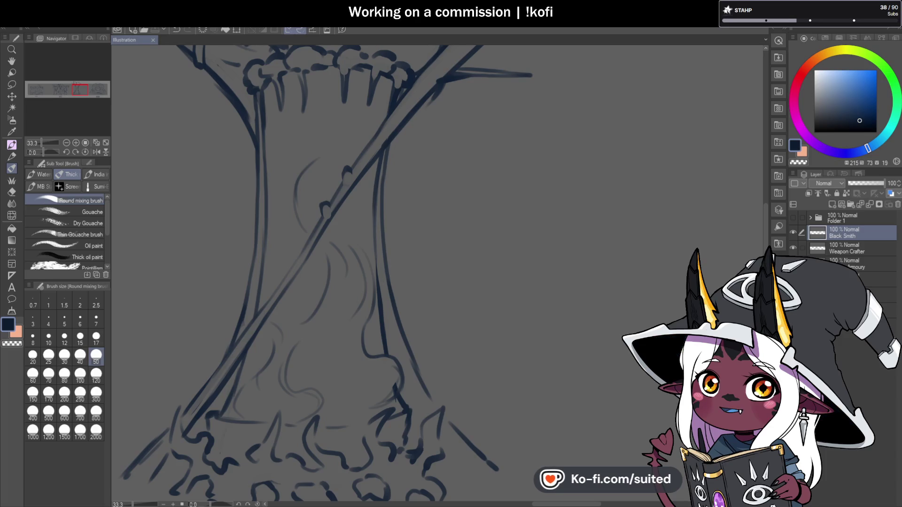
Hatch the top of the hanging bowl above the stump with short strokes
scroll(383, 216, "down", 4)
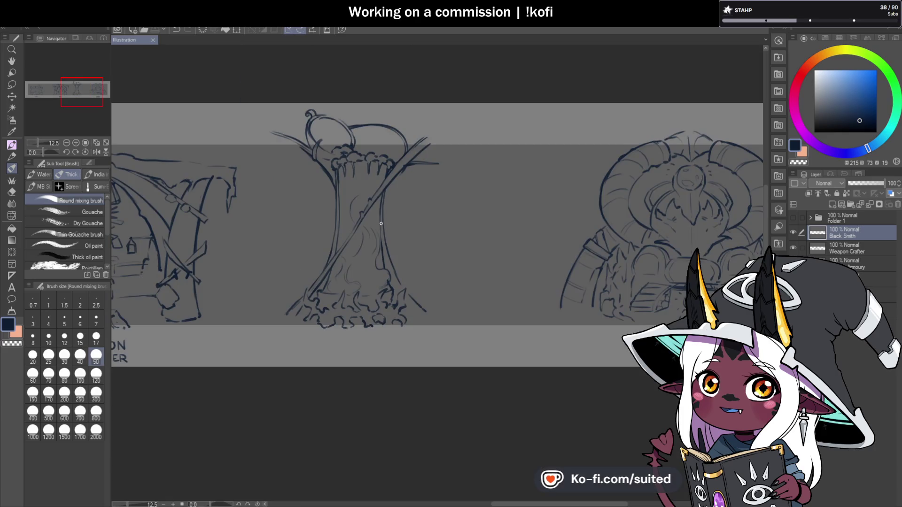
scroll(381, 199, "up", 2)
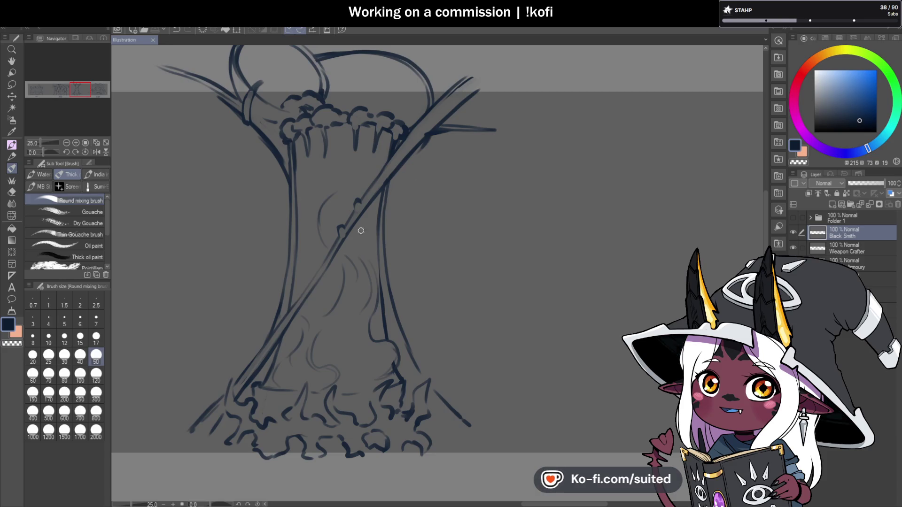
scroll(311, 213, "up", 2)
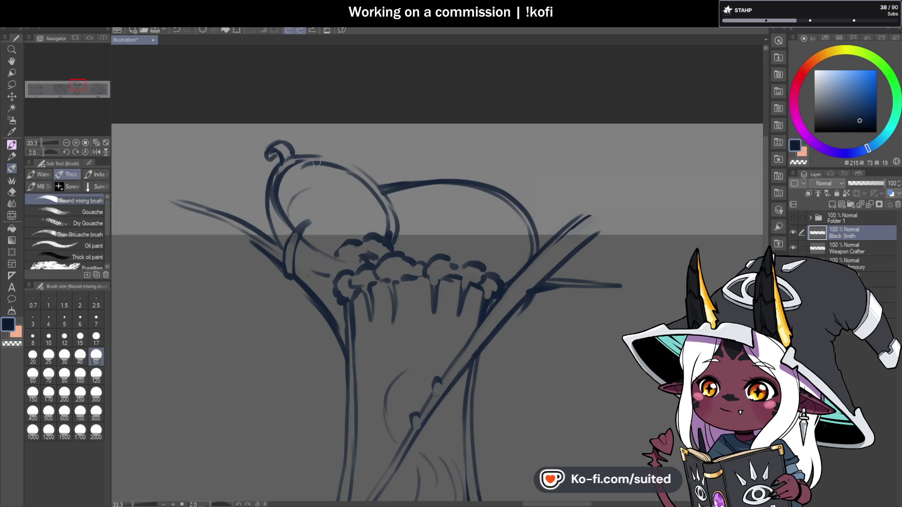
left_click_drag(292, 210, 287, 200)
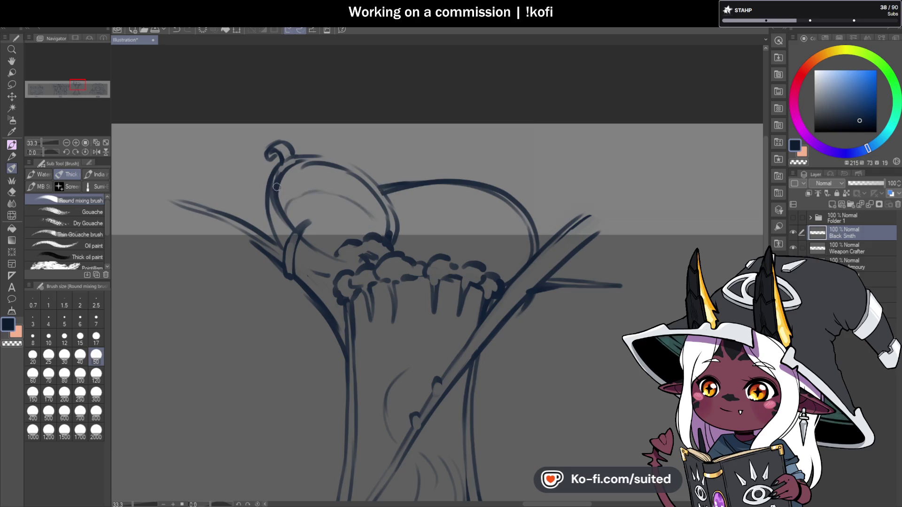
left_click_drag(301, 157, 296, 166)
mouse_move(313, 165)
left_mouse_down()
mouse_move(306, 180)
mouse_move(336, 182)
left_mouse_up()
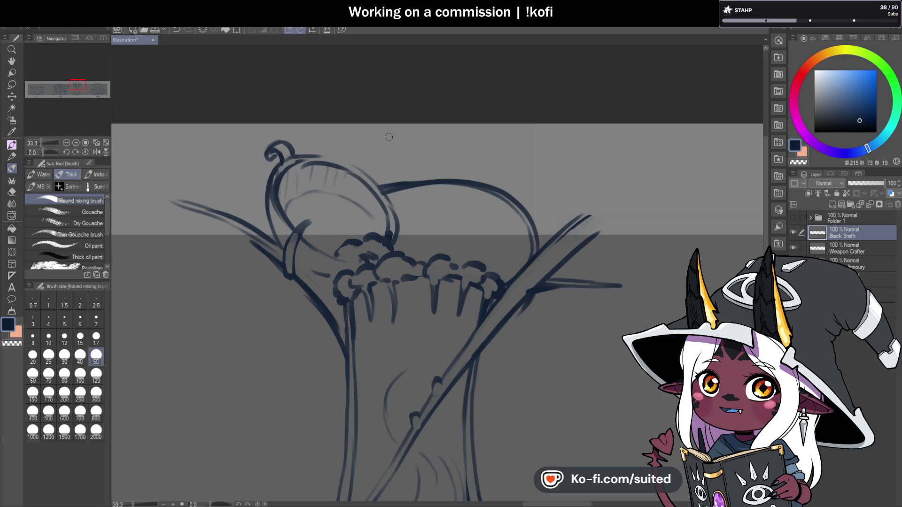
Darken the strap line to the foam and the bowl's rim line
scroll(388, 137, "down", 1)
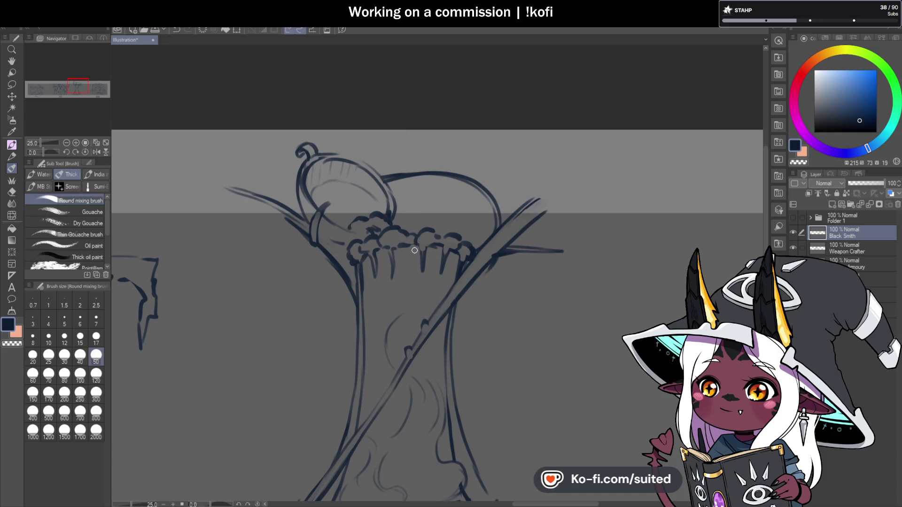
scroll(329, 230, "up", 1)
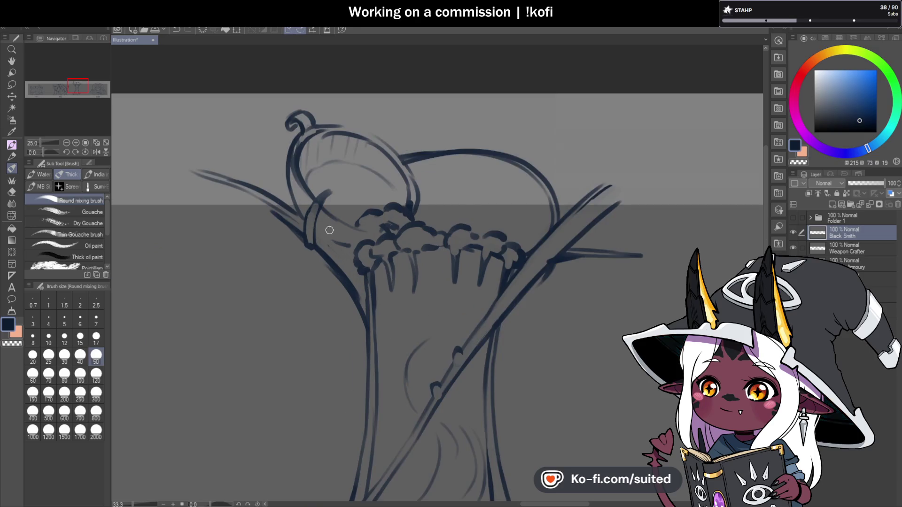
left_click_drag(357, 245, 321, 234)
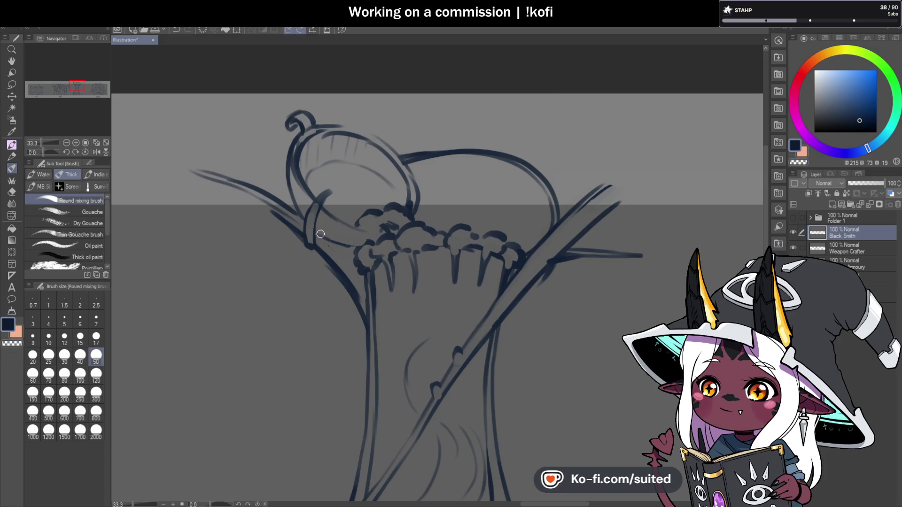
mouse_move(417, 190)
left_mouse_down()
mouse_move(358, 221)
mouse_move(397, 214)
mouse_move(384, 226)
left_mouse_up()
Switch to the transparent colour to clean the foam, then save the sketch
key("c")
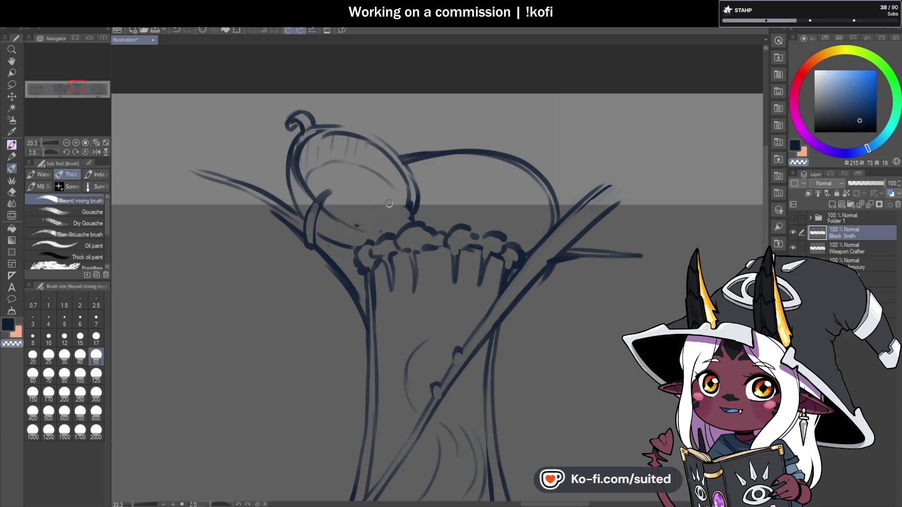
key("ctrl+s")
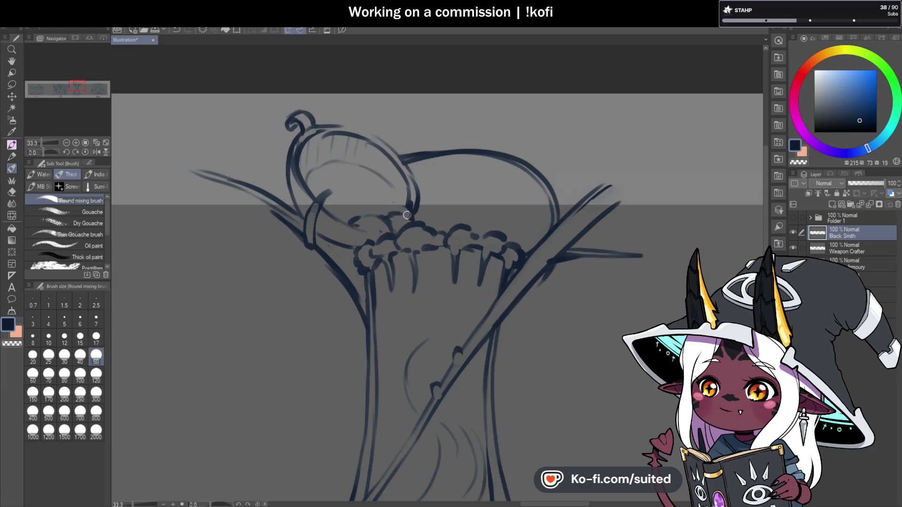
key("ctrl+minus")
key("ctrl+minus")
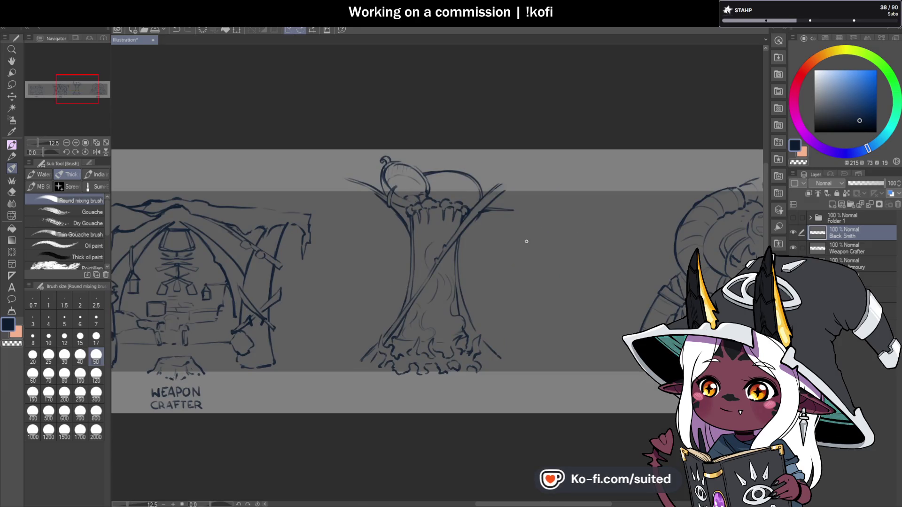
Dab bulging knots along the staff's left side and further up the broom handle
key("ctrl+minus")
key("ctrl+minus")
scroll(478, 257, "up", 4)
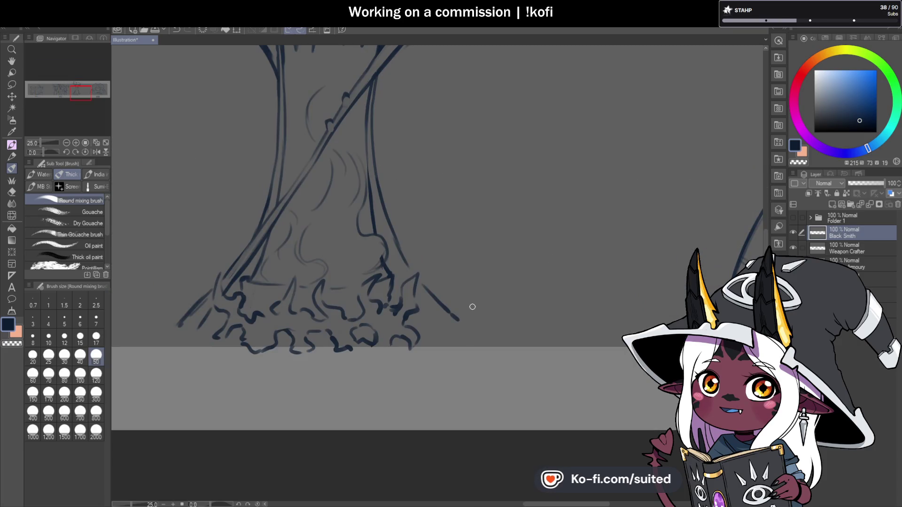
scroll(256, 244, "up", 1)
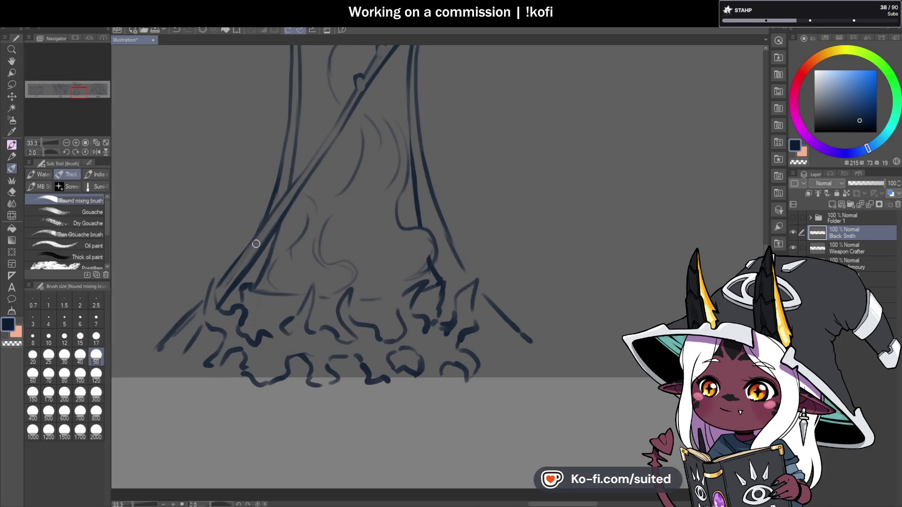
mouse_move(247, 248)
left_mouse_down()
mouse_move(231, 269)
mouse_move(242, 277)
left_mouse_up()
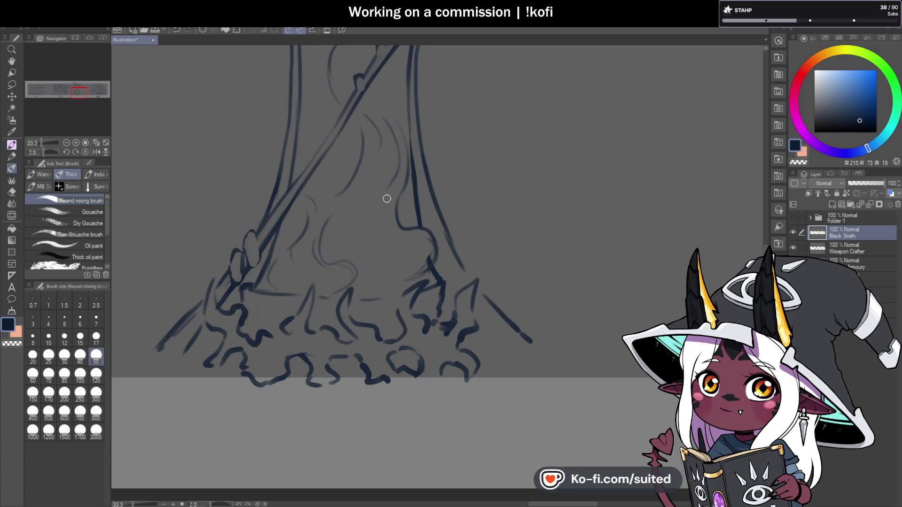
scroll(383, 196, "down", 1)
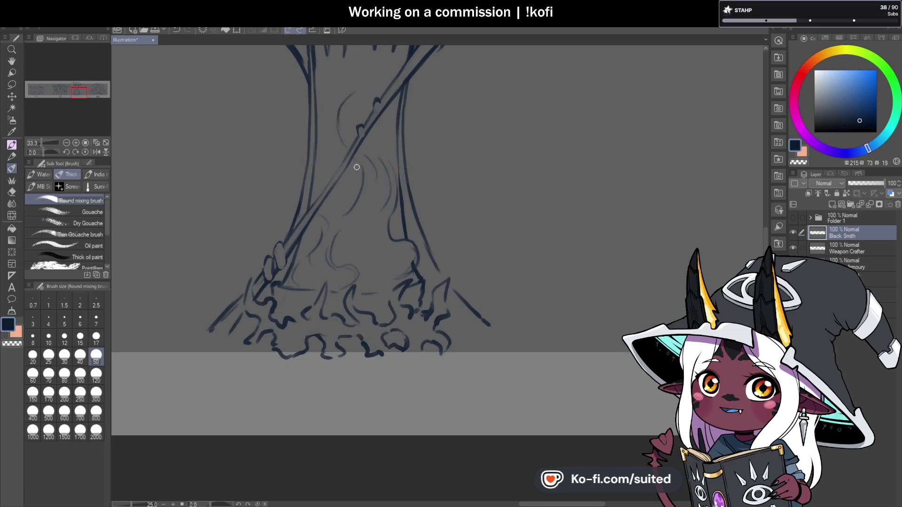
scroll(336, 178, "up", 3)
left_click(326, 188)
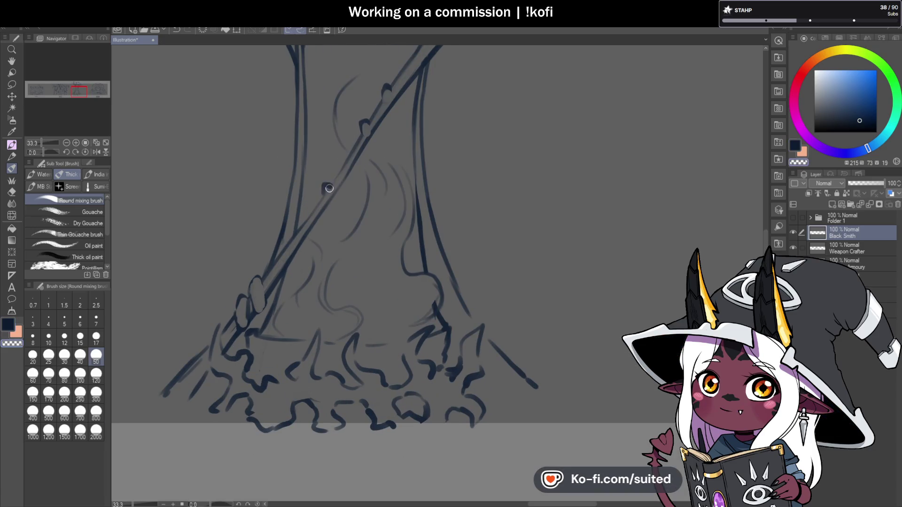
left_click(352, 163)
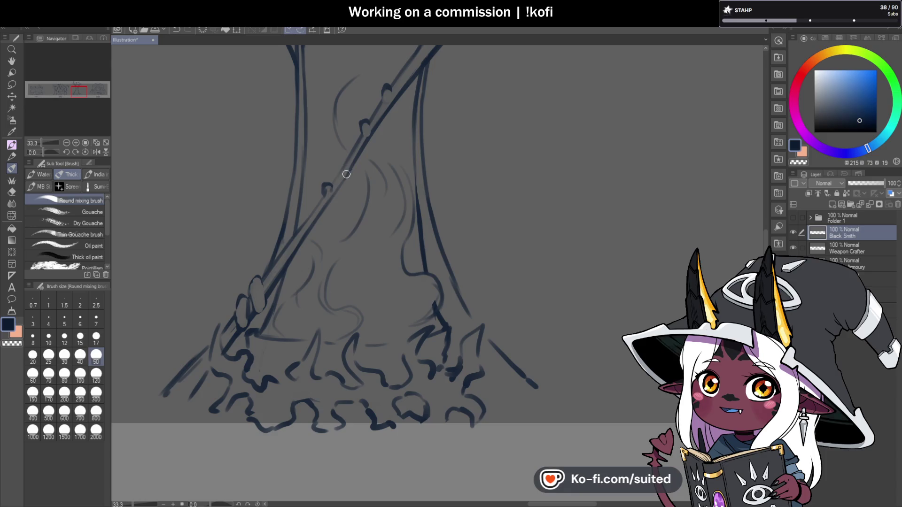
left_click_drag(347, 174, 340, 162)
scroll(388, 210, "down", 5)
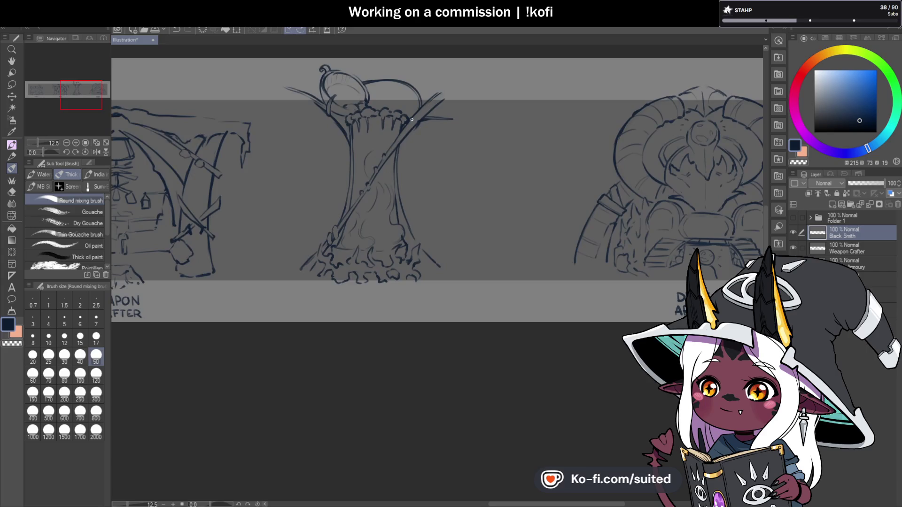
scroll(415, 142, "up", 3)
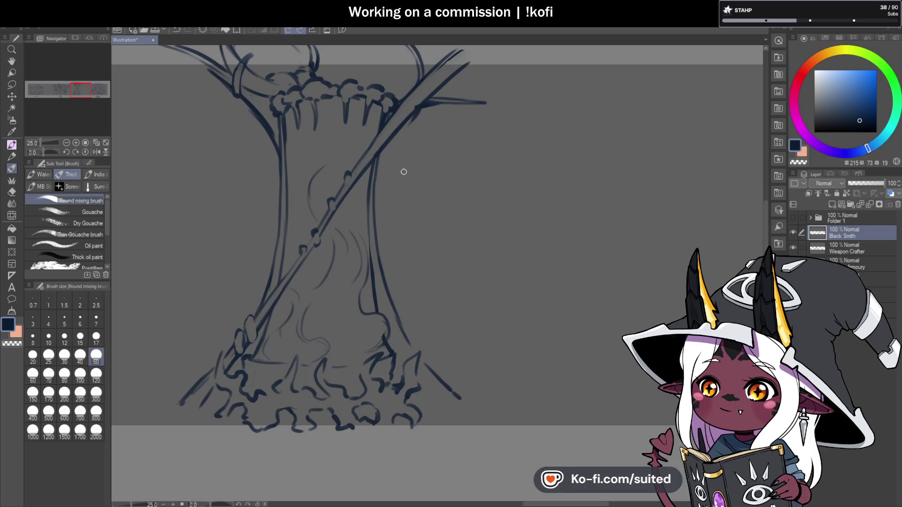
Ink short notches along the diagonal staff, returning to the dark navy colour
scroll(357, 168, "up", 1)
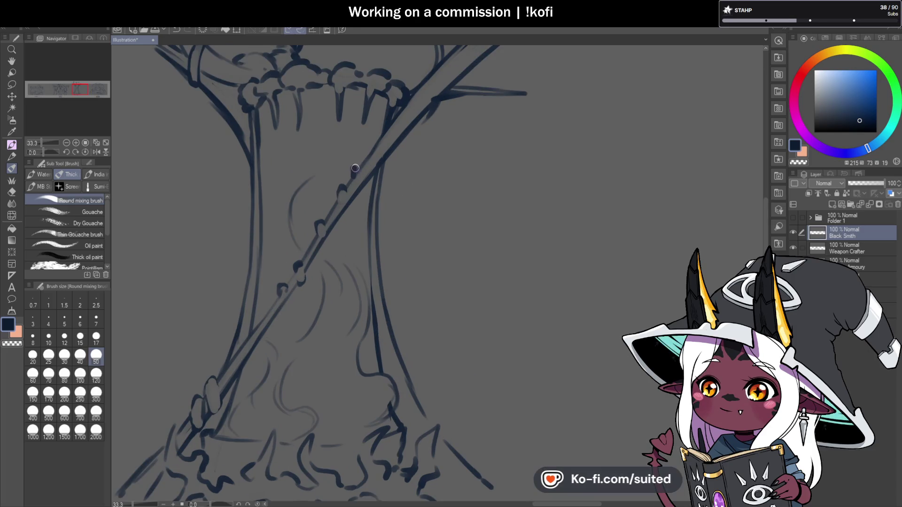
left_click_drag(363, 162, 373, 154)
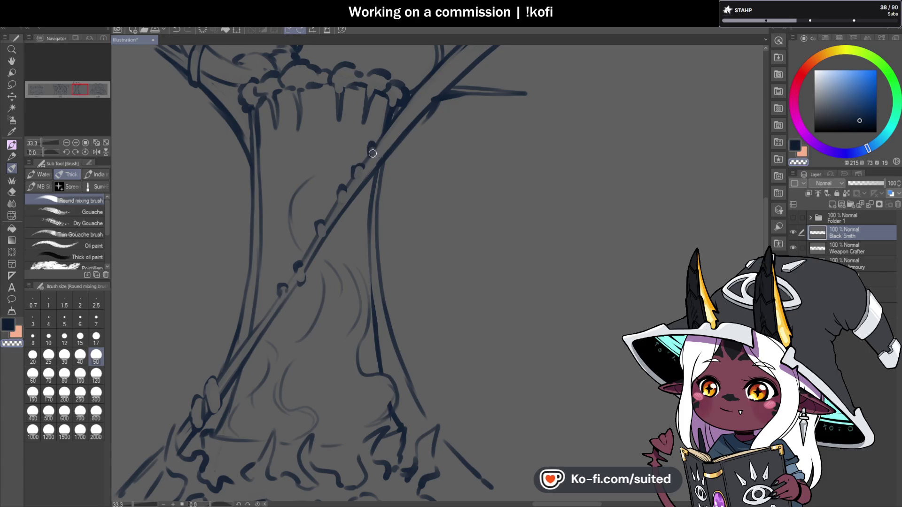
key("c")
scroll(412, 237, "down", 1)
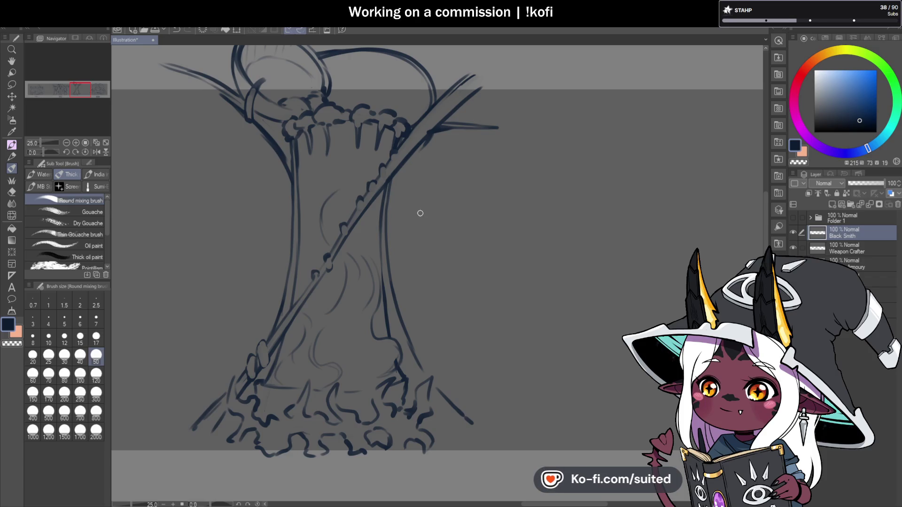
Draw a long vertical line hanging down from the stump's right branch
left_click_drag(454, 131, 454, 141)
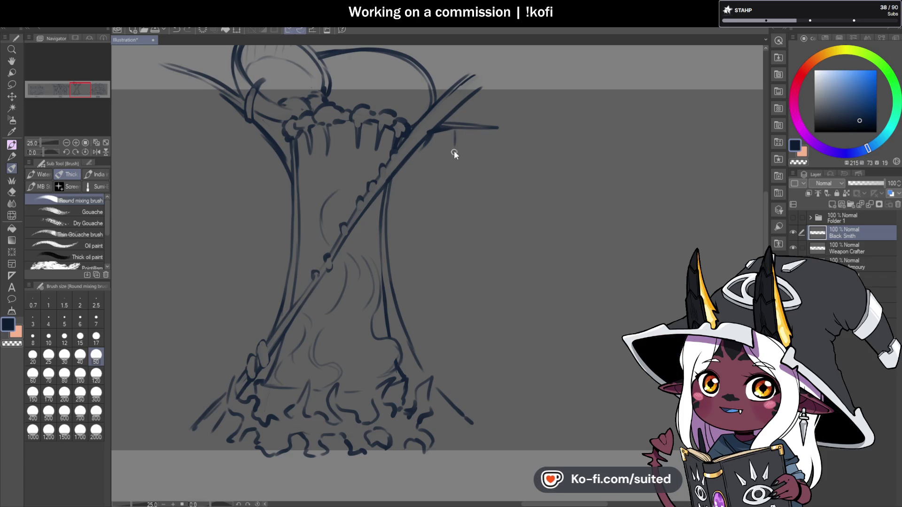
mouse_move(465, 246)
left_mouse_down()
mouse_move(455, 121)
mouse_move(455, 130)
left_mouse_up()
key("c")
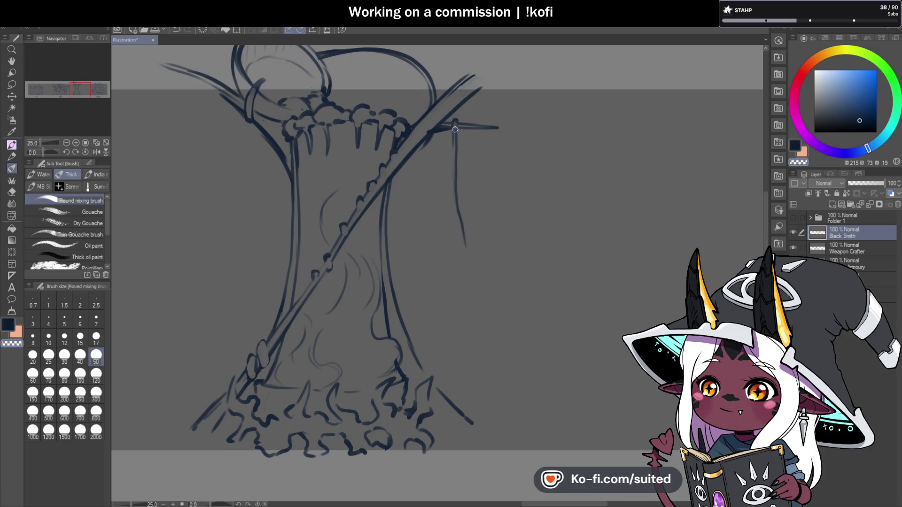
key("c")
key("c")
key("c")
left_click_drag(455, 124, 459, 211)
scroll(407, 205, "down", 5)
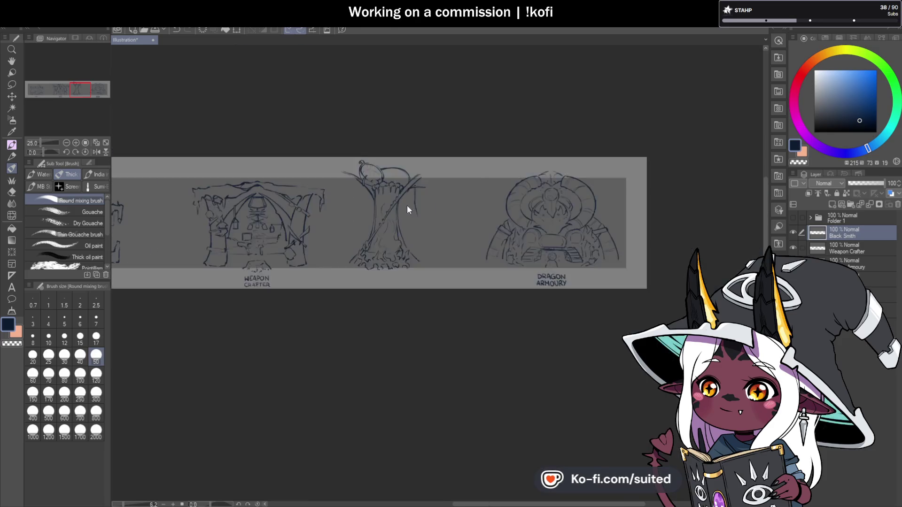
scroll(400, 221, "up", 3)
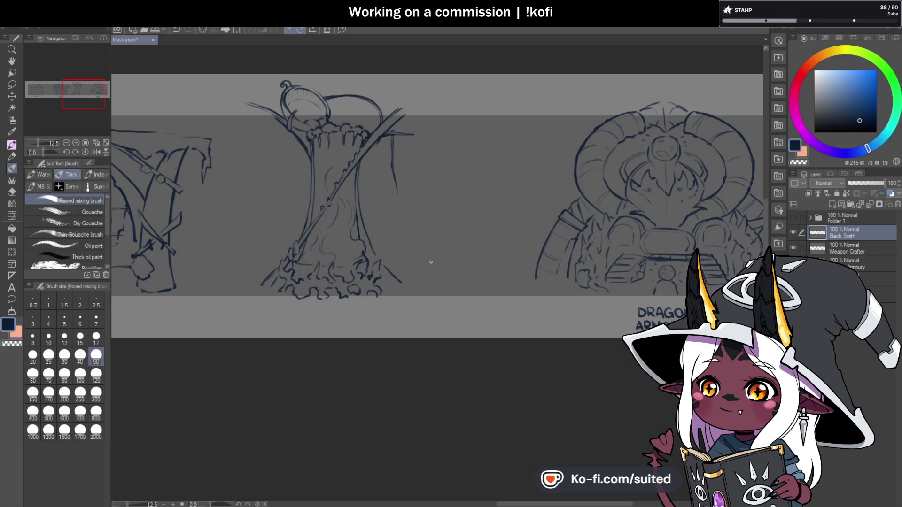
scroll(434, 263, "down", 5)
scroll(423, 257, "up", 5)
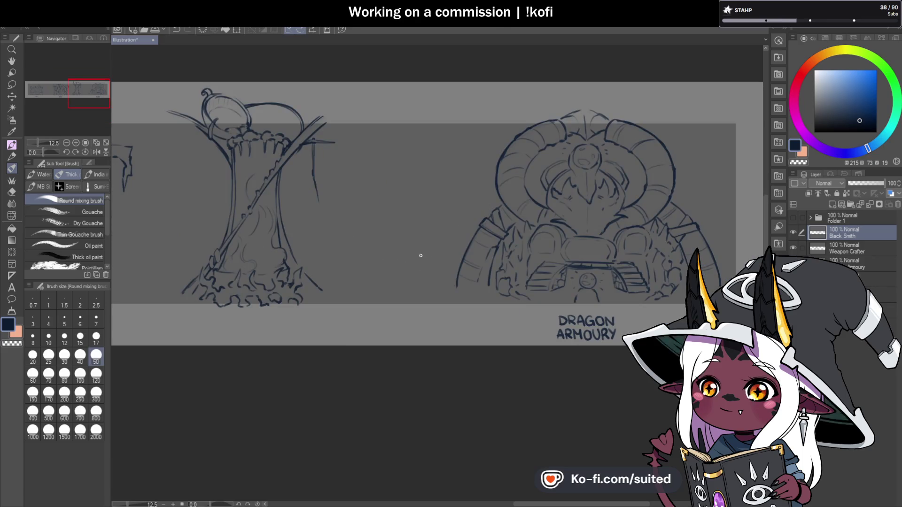
scroll(450, 229, "down", 5)
scroll(357, 216, "up", 5)
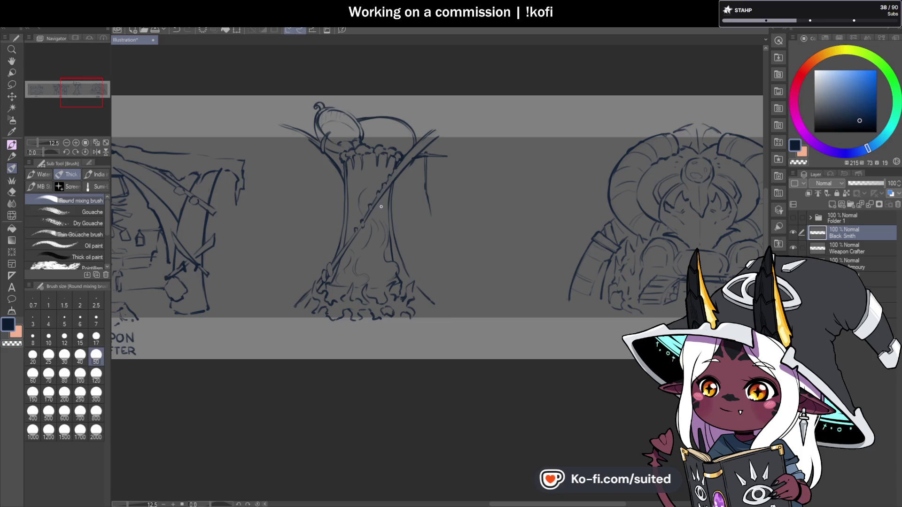
key("ctrl+t")
left_click_drag(403, 262, 355, 268)
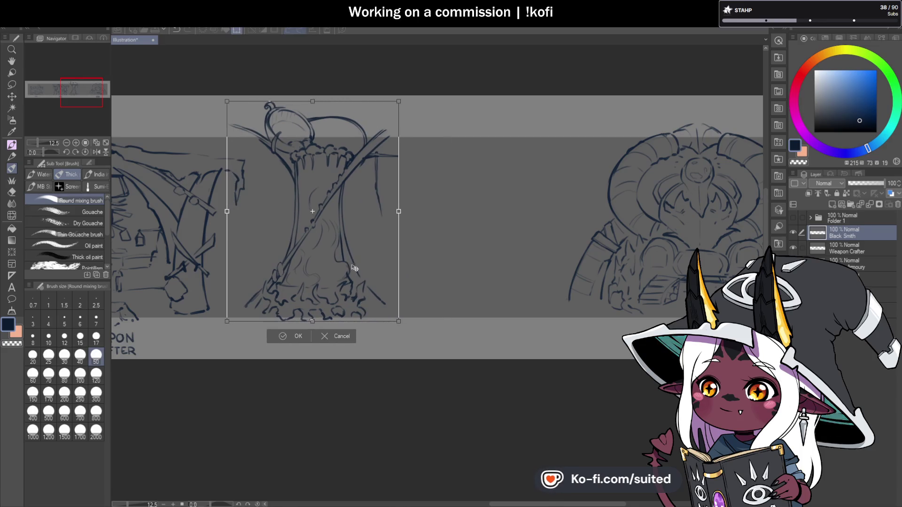
key("Return")
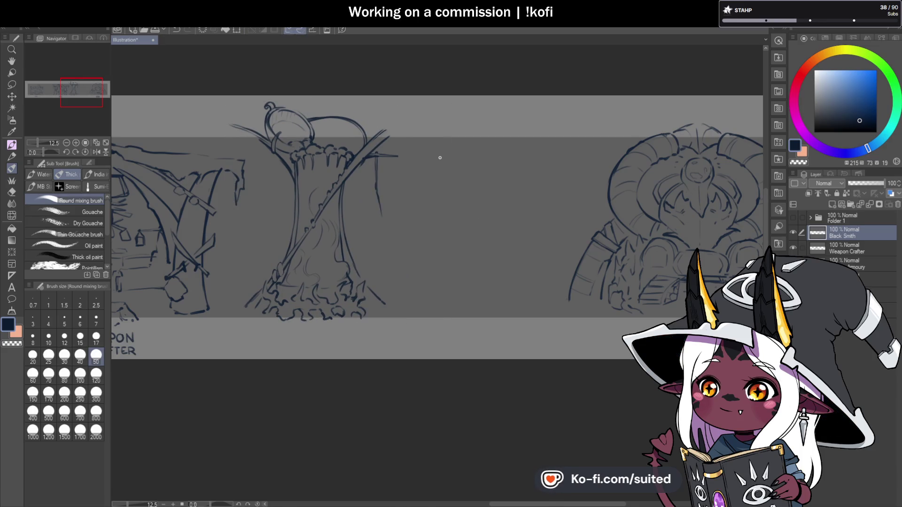
Draw the pillar's left curved side down toward the bottom, undoing trial strokes
left_click_drag(449, 155, 448, 218)
key("ctrl+z")
left_click_drag(447, 158, 458, 225)
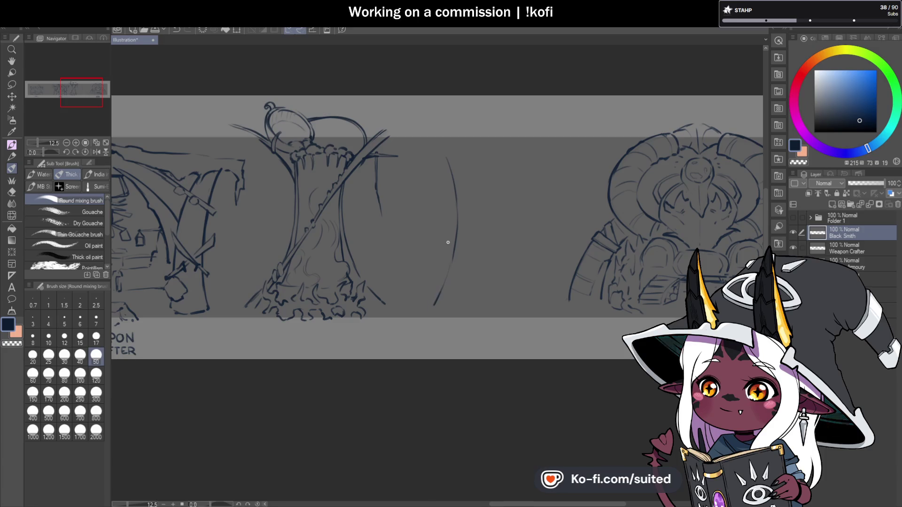
left_click_drag(358, 222, 439, 227)
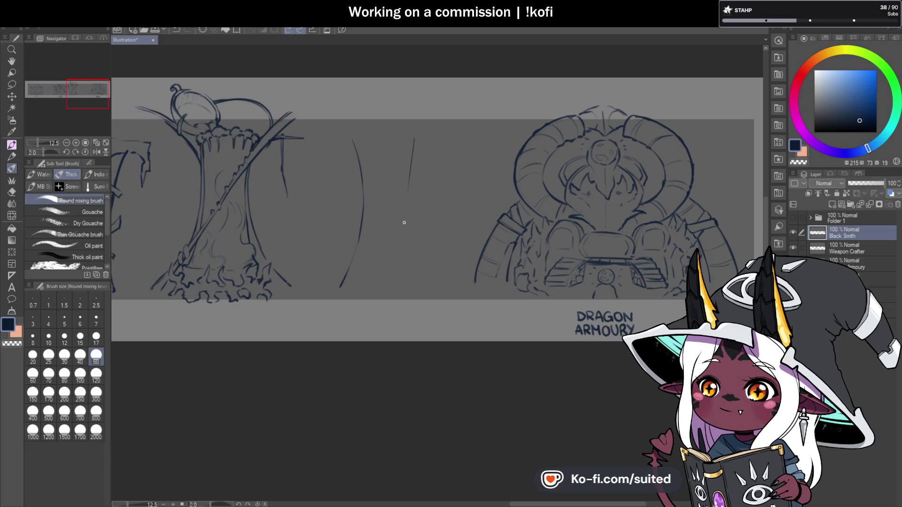
left_click_drag(419, 278, 424, 289)
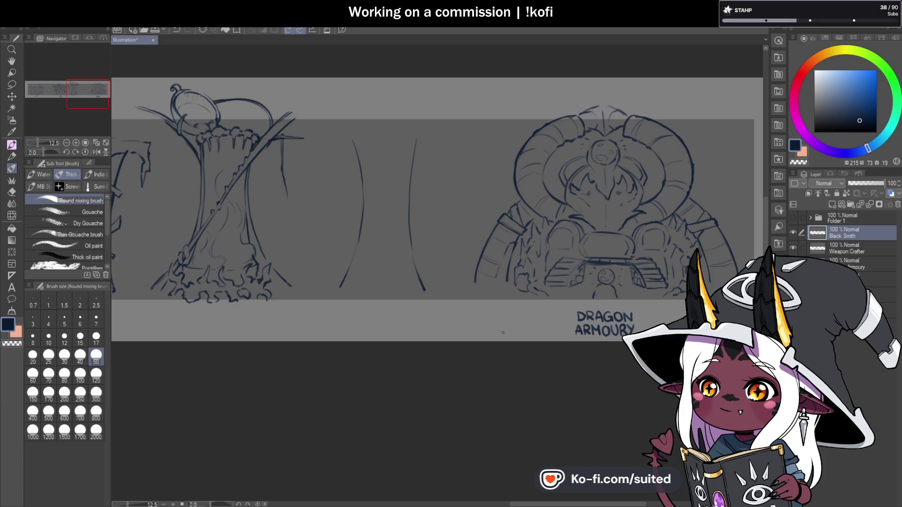
key("ctrl+z")
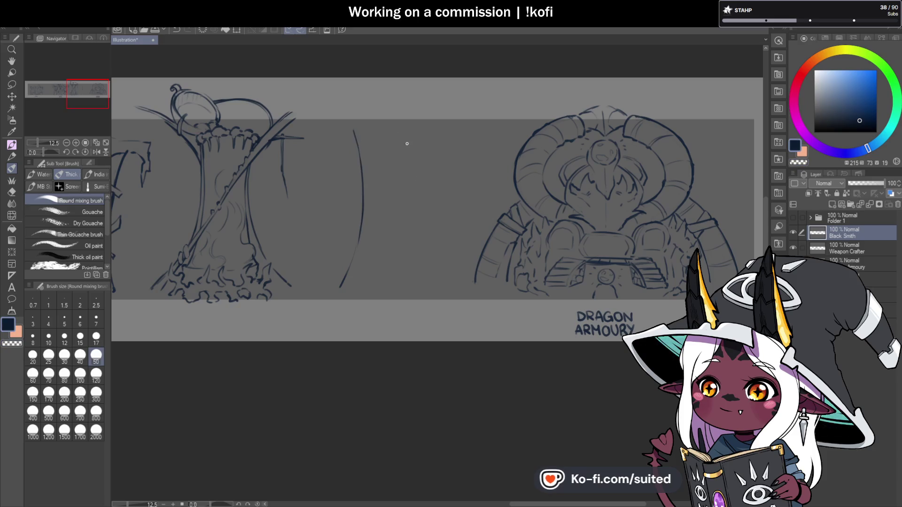
Add the pillar's right side, a bottom edge line and the curved top edge
left_click_drag(407, 162, 413, 132)
key("ctrl+z")
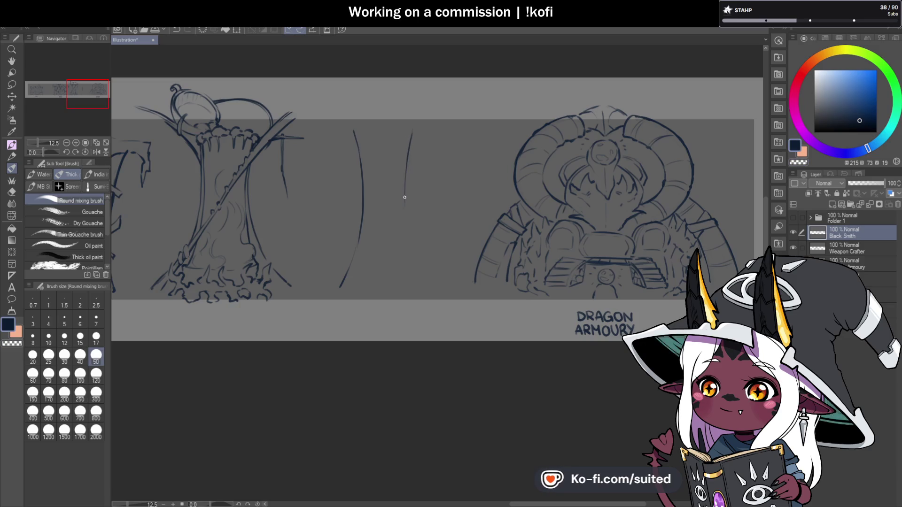
left_click_drag(408, 244, 422, 284)
left_click_drag(379, 303, 428, 286)
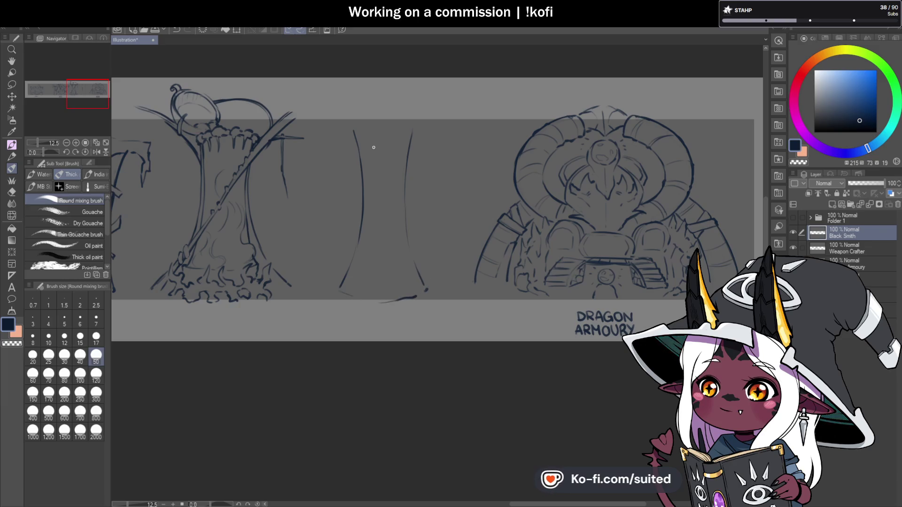
scroll(385, 116, "up", 2)
left_click_drag(325, 127, 357, 119)
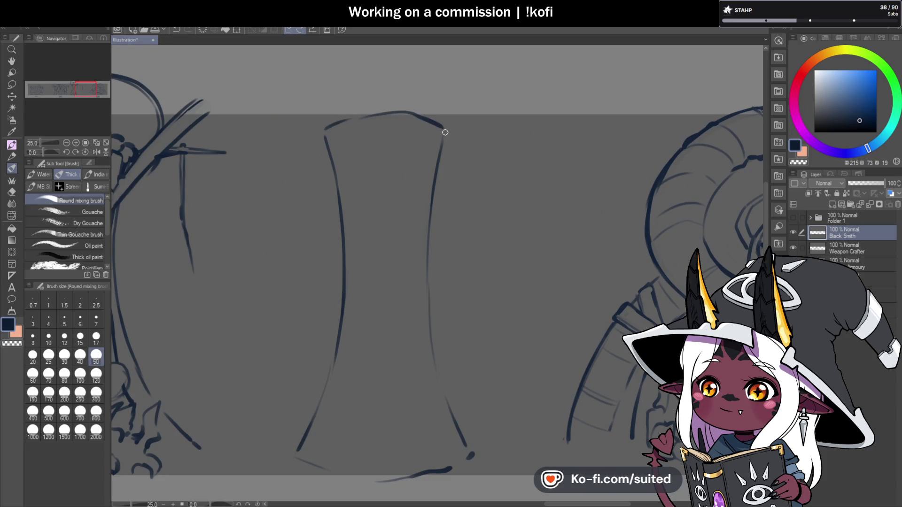
scroll(469, 190, "down", 2)
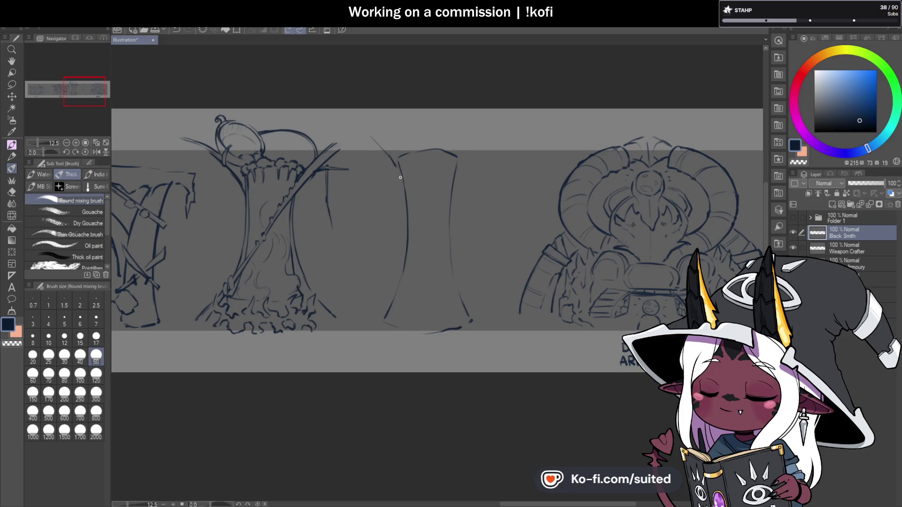
Draw the double diagonal beam lines across the pillar, linking them near its foot
left_click_drag(392, 145, 444, 239)
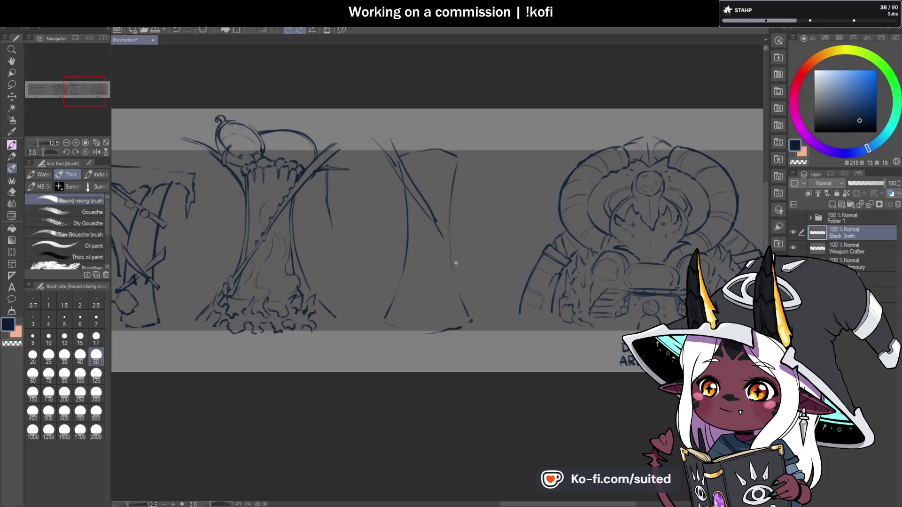
left_click_drag(479, 274, 505, 319)
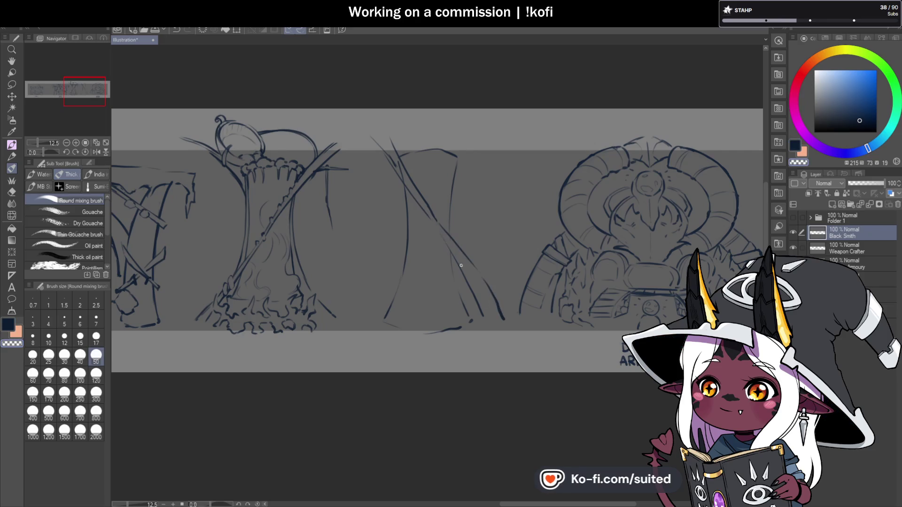
left_click_drag(430, 221, 469, 265)
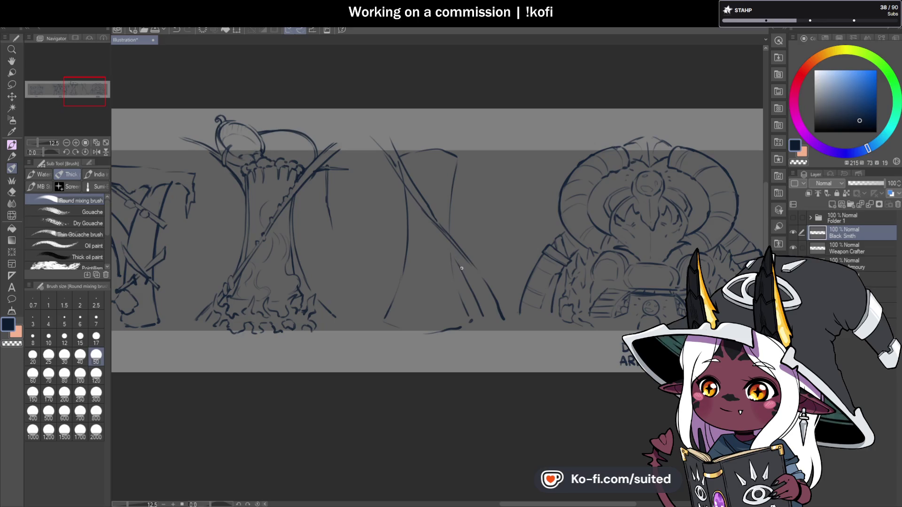
key("c")
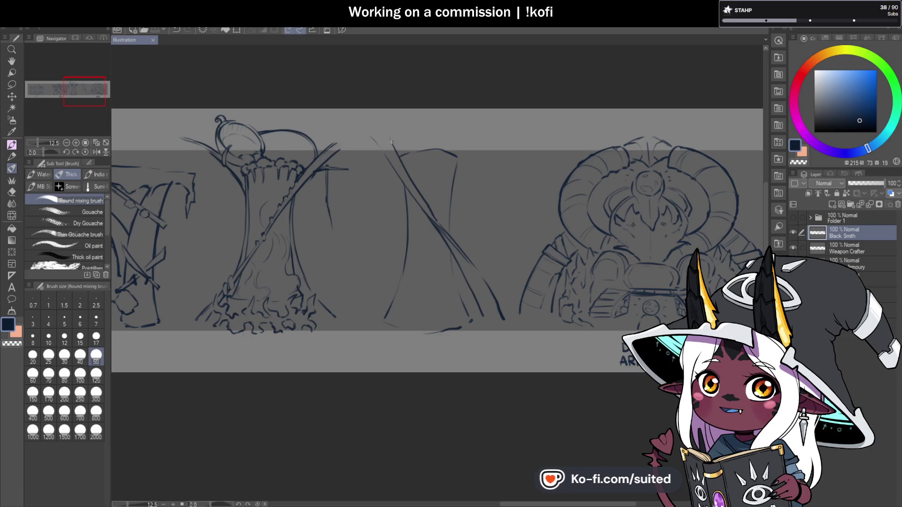
left_click_drag(390, 163, 374, 141)
scroll(373, 141, "down", 2)
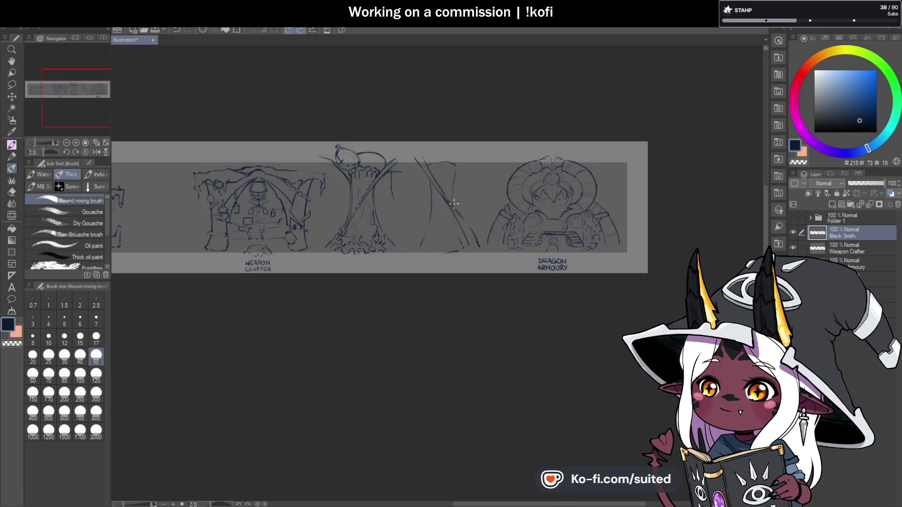
scroll(376, 183, "up", 2)
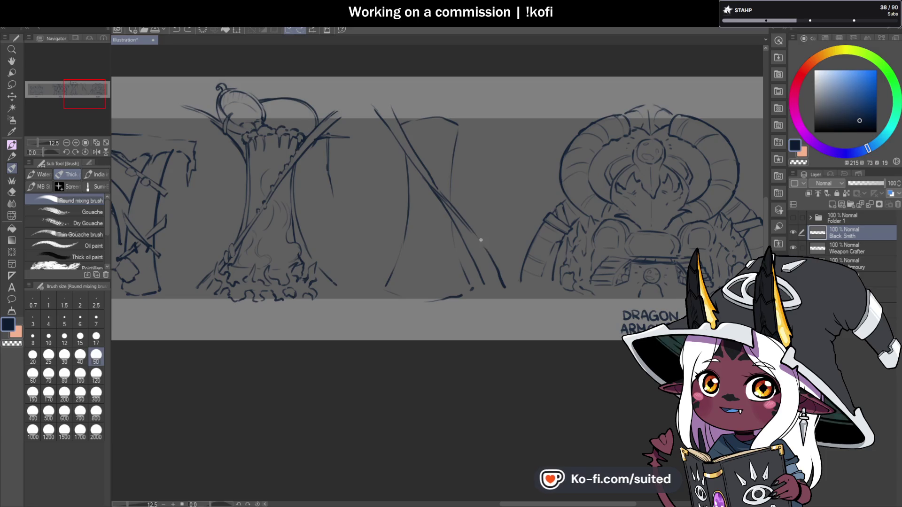
Add rung marks along the beam and redraw the pillar's right edge more firmly
key("c")
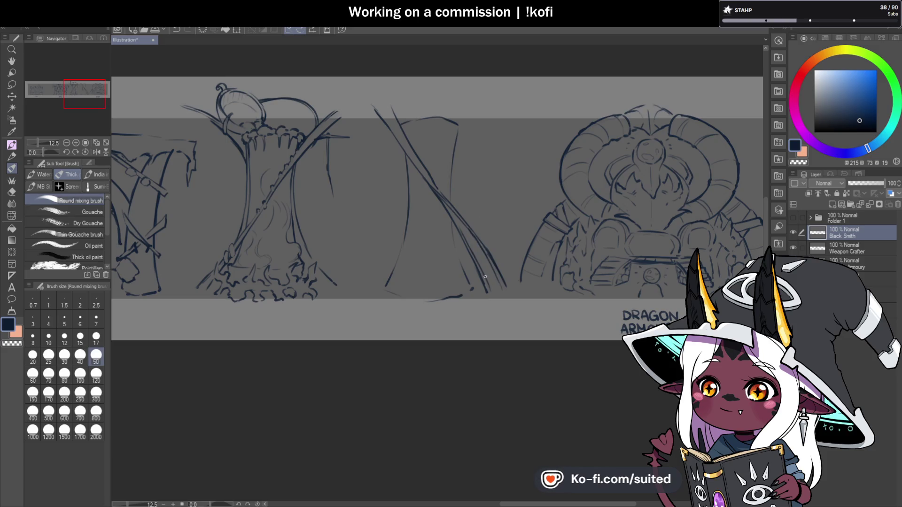
left_click_drag(481, 258, 463, 227)
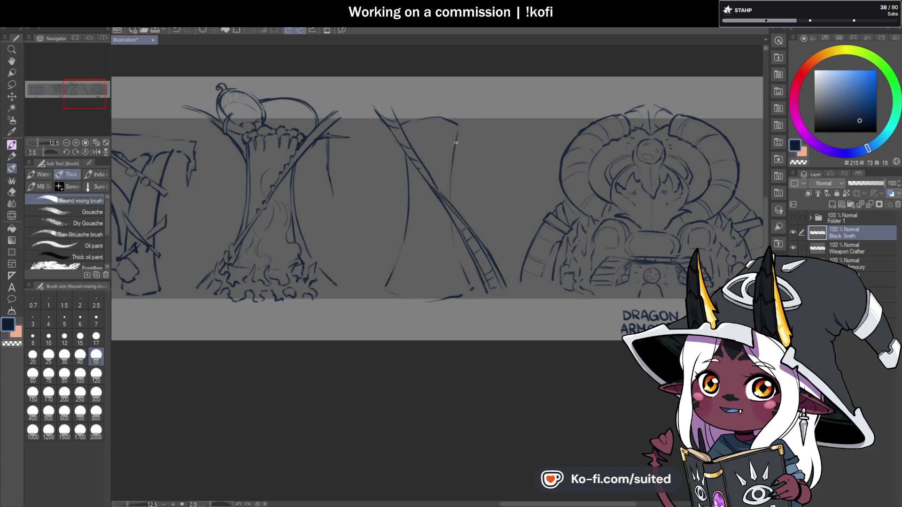
left_click_drag(459, 125, 448, 204)
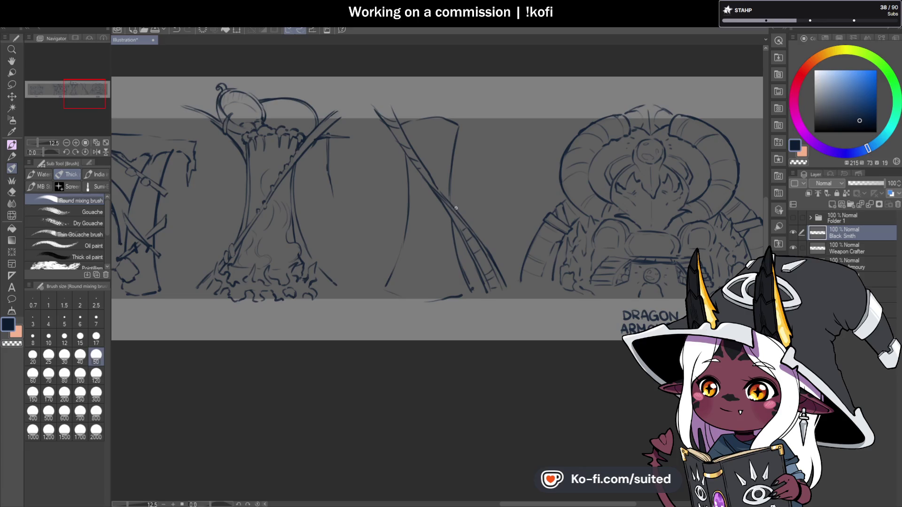
left_click_drag(466, 142, 472, 131)
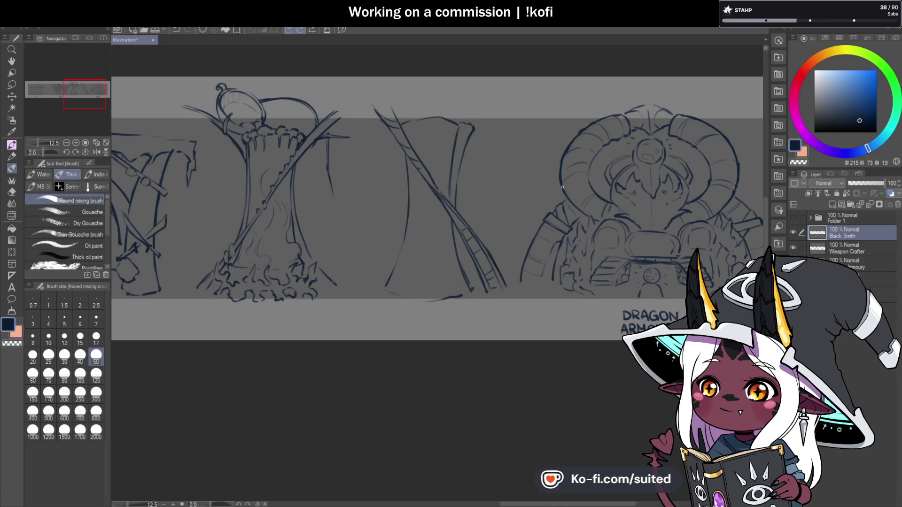
Replace the faint base stroke with a flared lip at the pillar's bottom
scroll(562, 187, "down", 3)
scroll(409, 204, "up", 5)
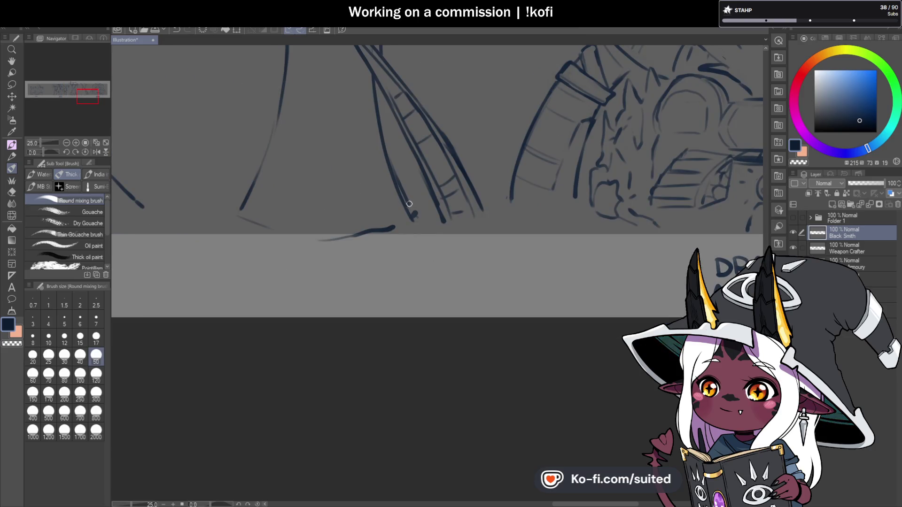
scroll(422, 209, "down", 2)
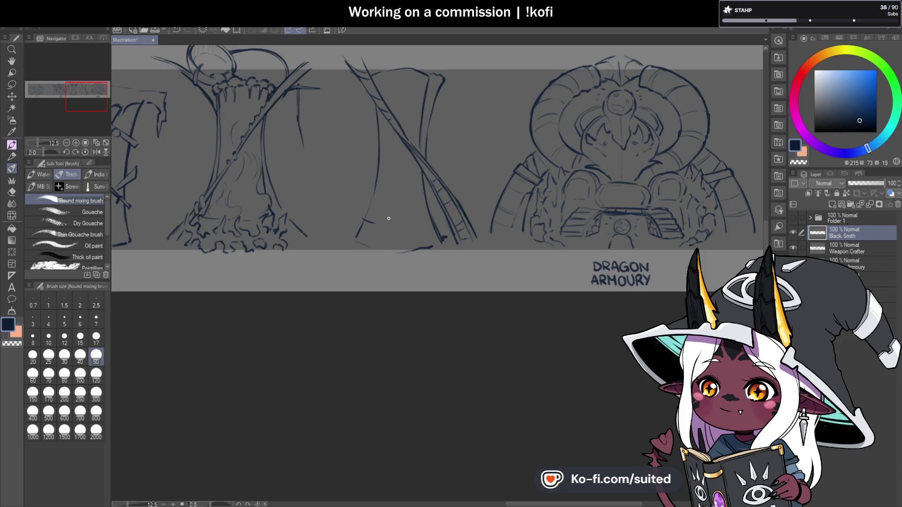
scroll(388, 218, "up", 2)
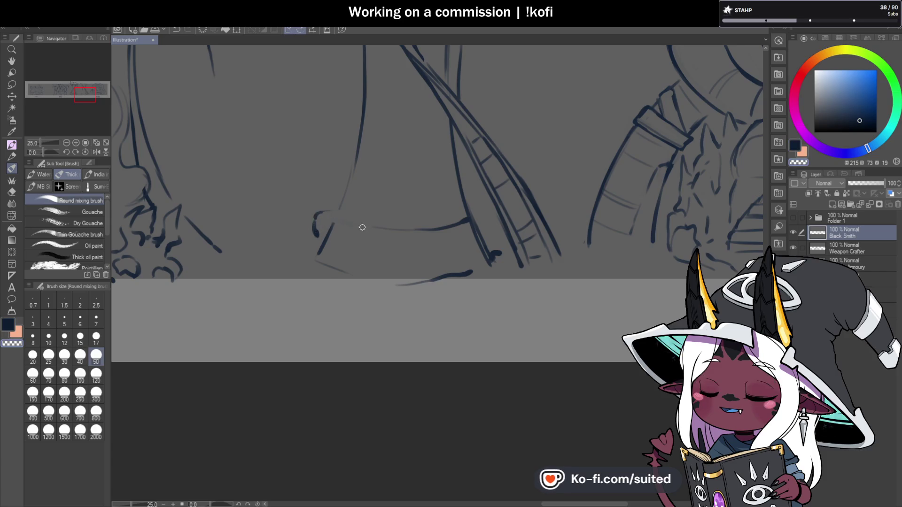
key("ctrl+z")
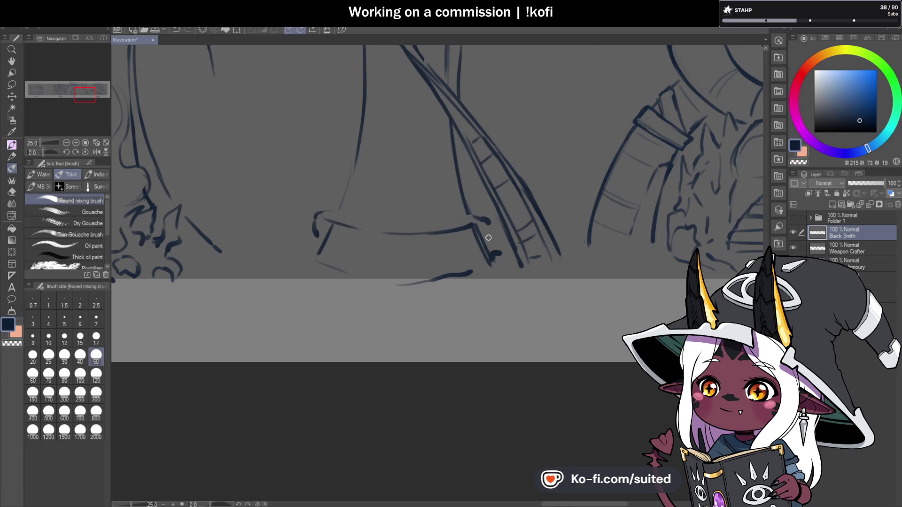
left_click_drag(319, 249, 335, 263)
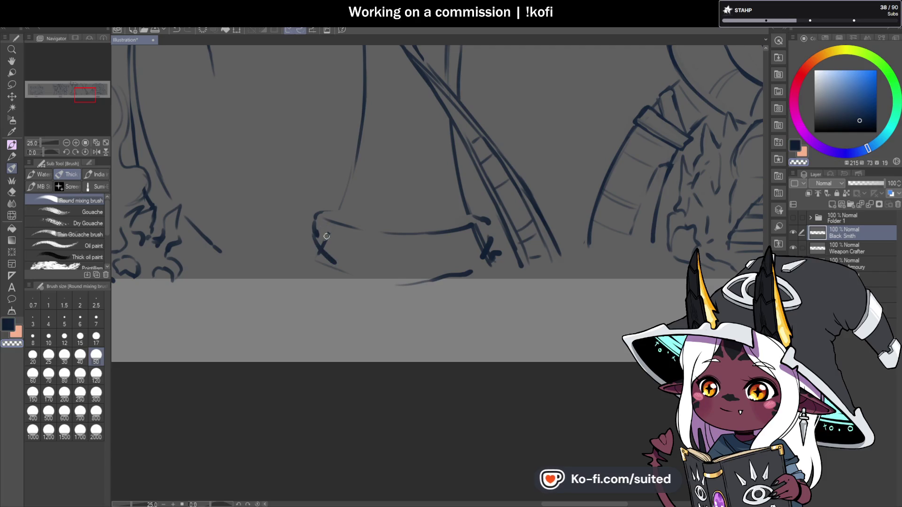
left_click_drag(323, 217, 338, 208)
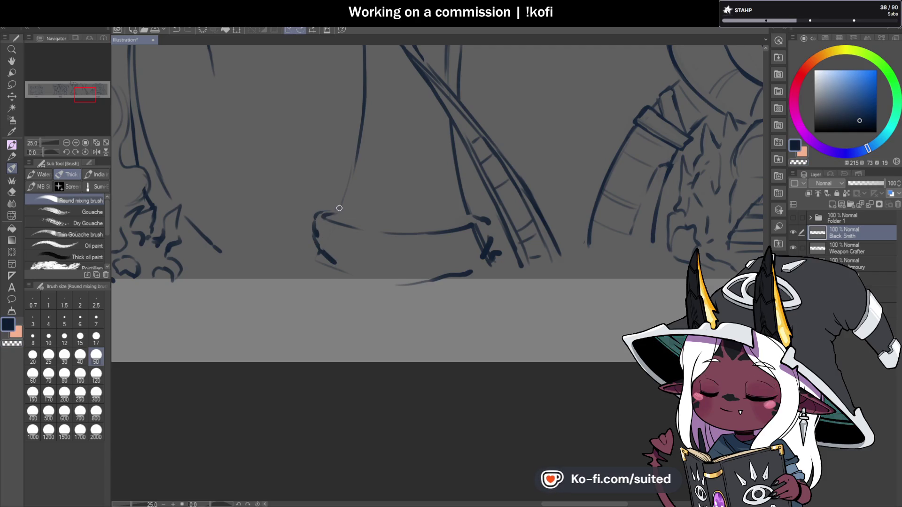
Erase the messy base line near the ladder and redraw it as a clean curve
key("c")
mouse_move(474, 232)
left_mouse_down()
mouse_move(465, 241)
mouse_move(484, 254)
left_mouse_up()
key("c")
mouse_move(487, 219)
left_mouse_down()
mouse_move(495, 231)
mouse_move(476, 260)
left_mouse_up()
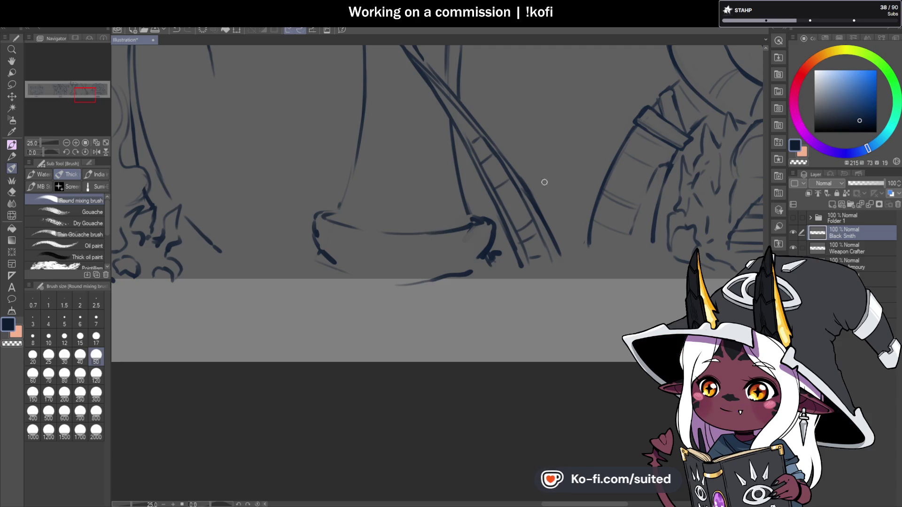
scroll(437, 246, "down", 2)
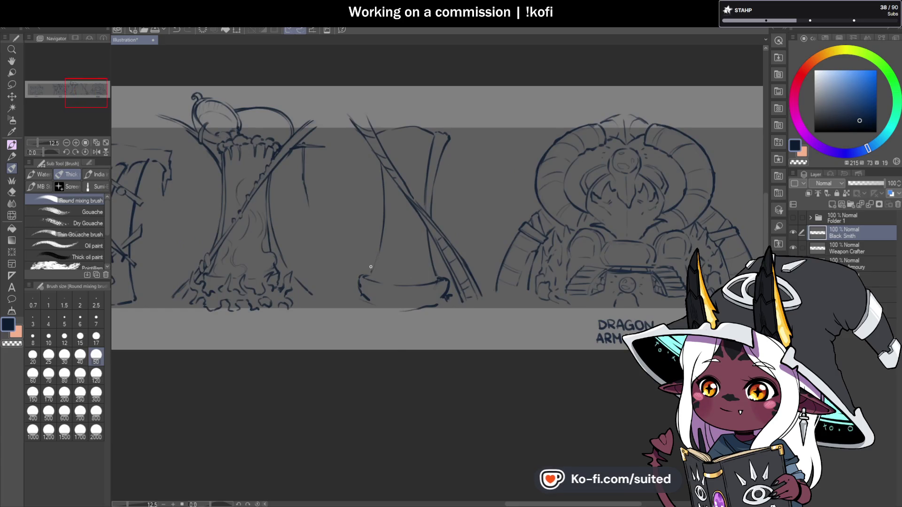
Extend and firm up the pillar's left outline from bottom to top
left_click_drag(368, 258, 348, 288)
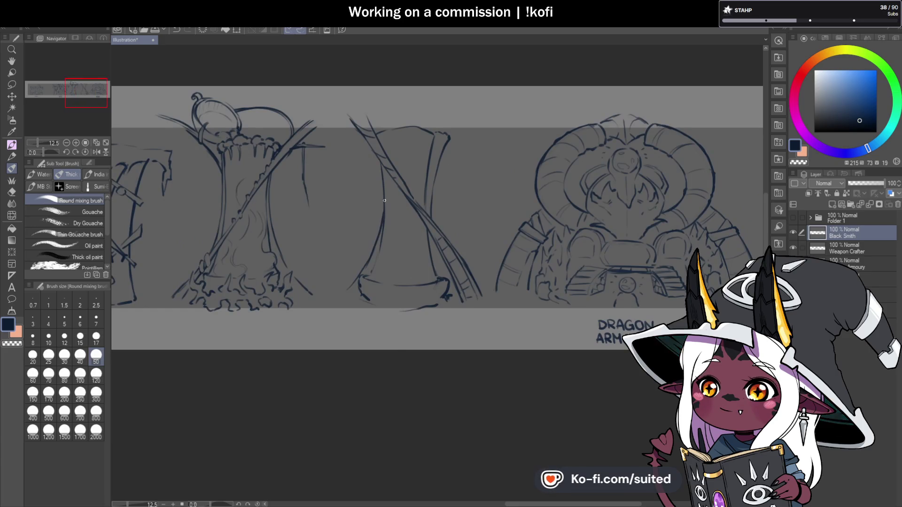
left_click_drag(381, 210, 381, 173)
left_click_drag(333, 117, 374, 179)
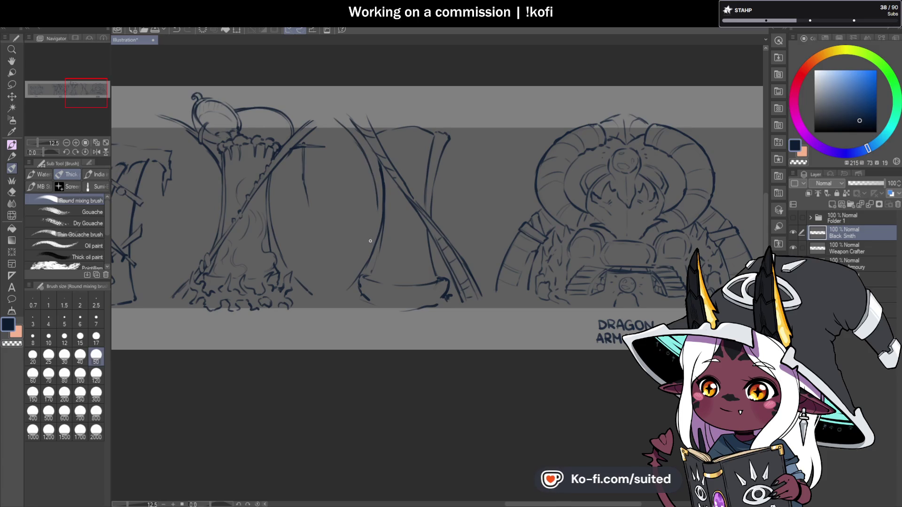
key("c")
key("c")
left_click_drag(369, 170, 378, 212)
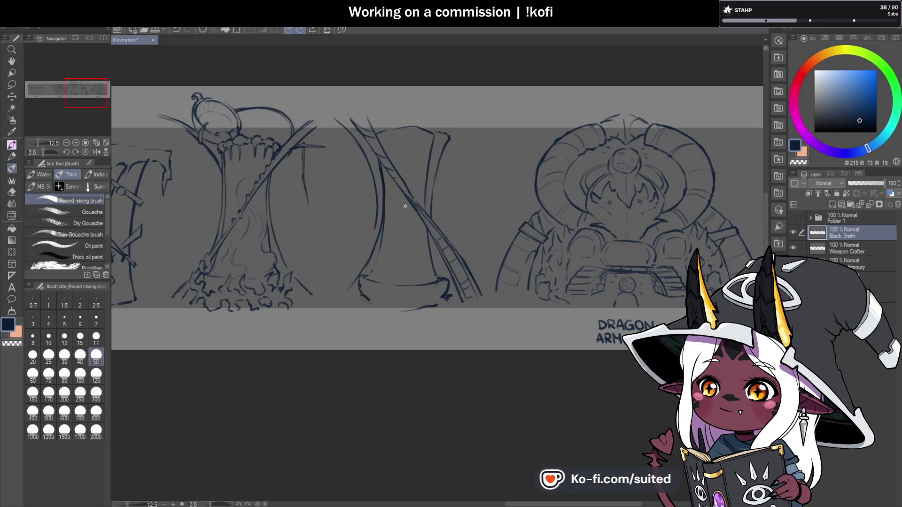
scroll(376, 221, "up", 1)
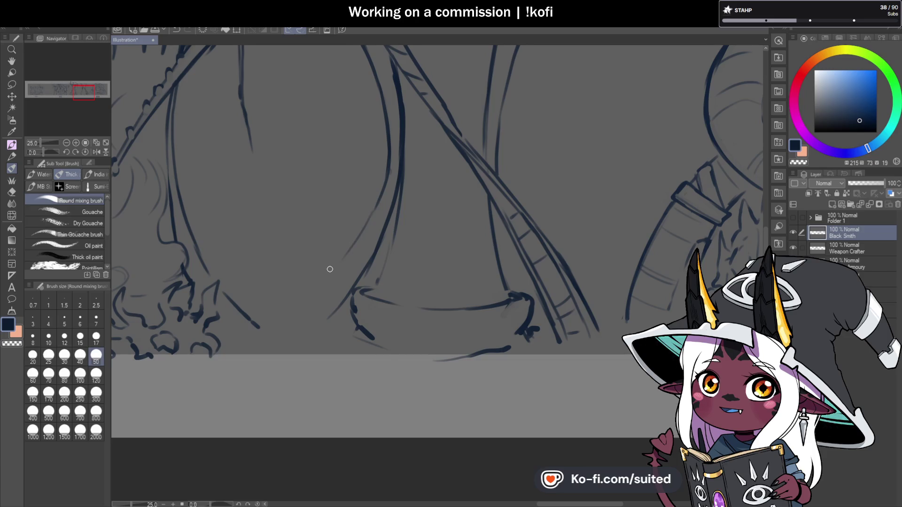
Add diagonal strokes to the crane contraption near the stump's roots
left_click_drag(279, 315, 352, 246)
scroll(352, 245, "down", 5)
scroll(378, 231, "up", 5)
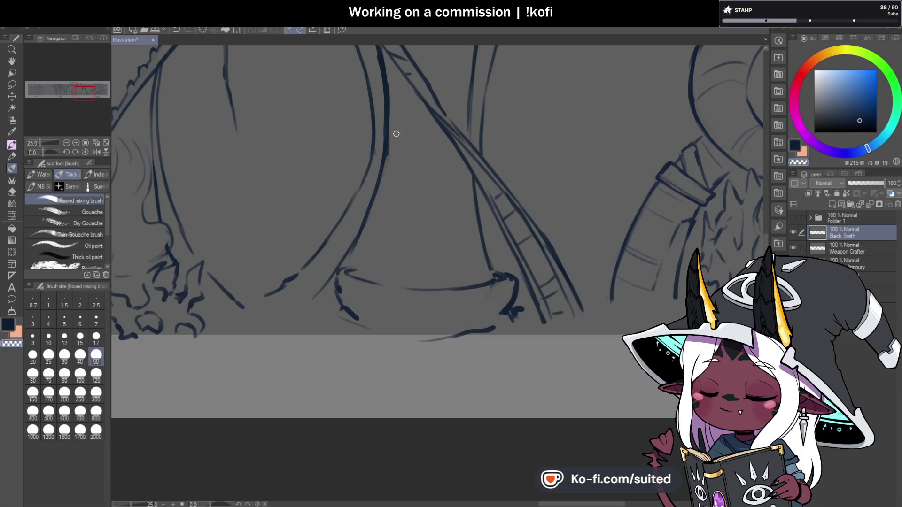
scroll(392, 268, "down", 5)
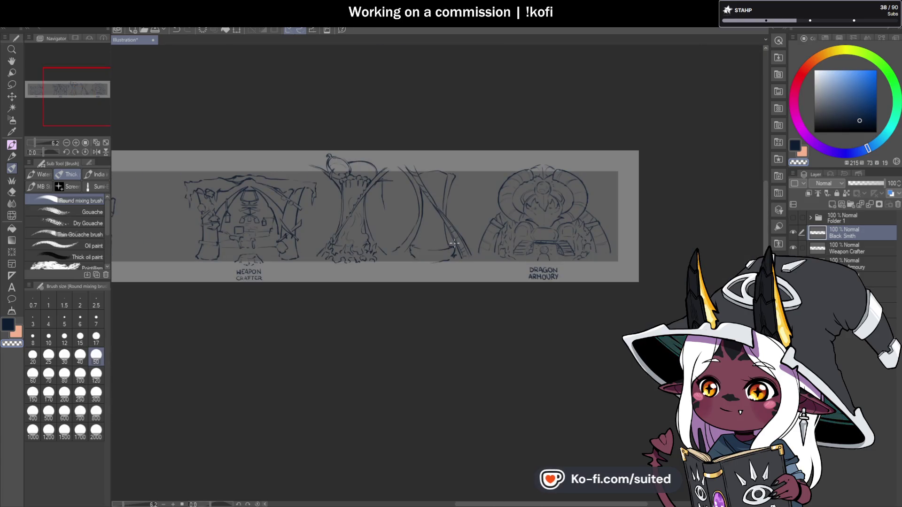
scroll(419, 169, "up", 5)
Erase the stray upper curve and save the illustration
mouse_move(419, 168)
left_mouse_down()
mouse_move(401, 173)
mouse_move(507, 160)
left_mouse_up()
scroll(506, 180, "down", 4)
scroll(494, 244, "up", 4)
key("ctrl+s")
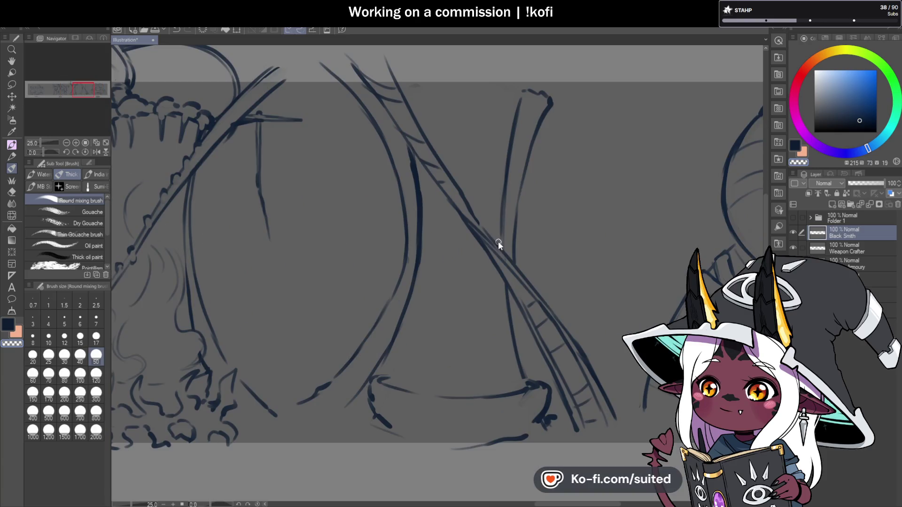
Sketch the bowl's top rim, join its gap, add a bump, and save
scroll(402, 177, "down", 2)
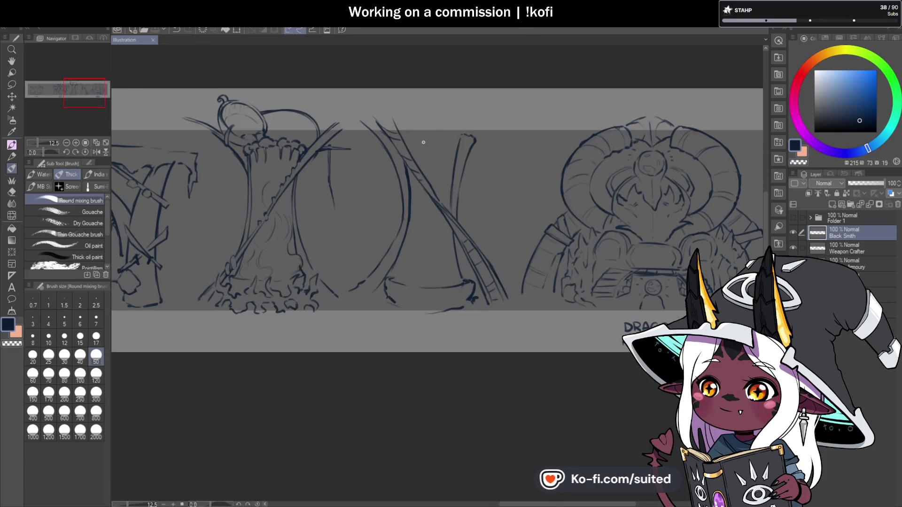
scroll(424, 142, "up", 2)
left_click_drag(397, 137, 420, 130)
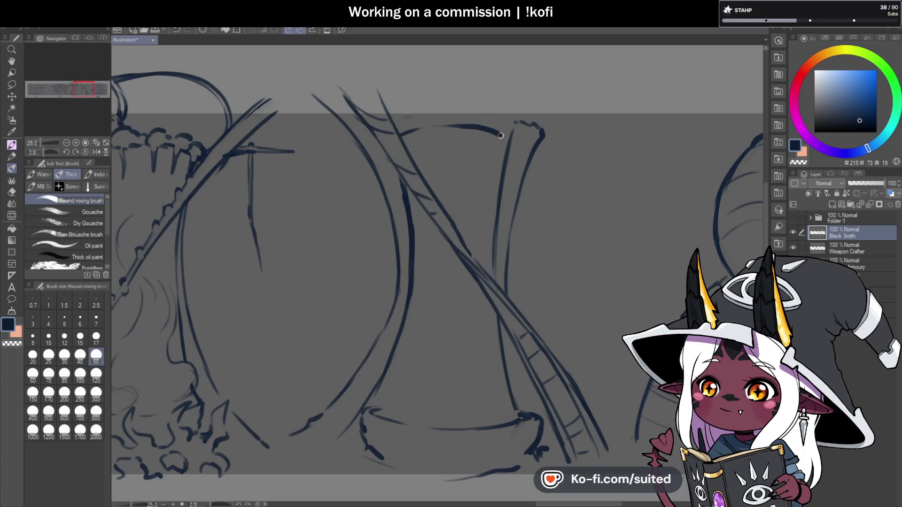
key("c")
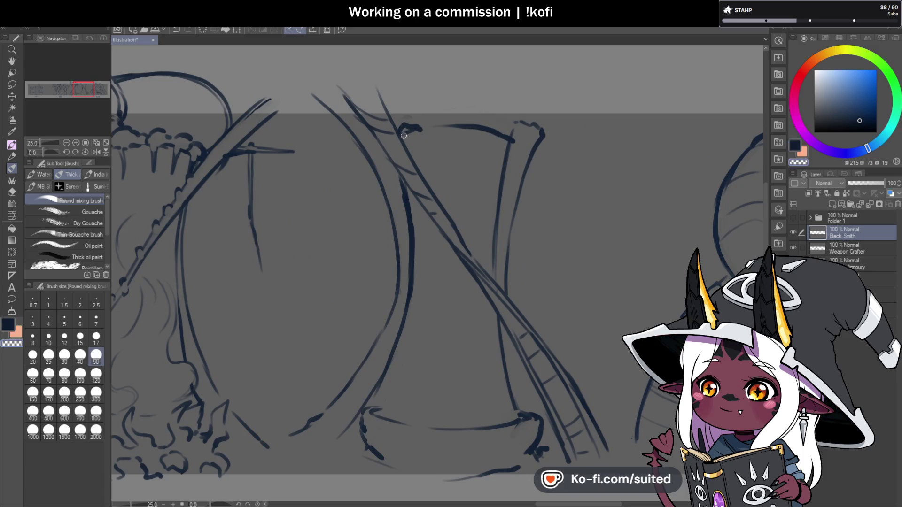
mouse_move(421, 132)
left_mouse_down()
mouse_move(446, 125)
mouse_move(417, 133)
mouse_move(394, 127)
left_mouse_up()
key("c")
key("c")
key("c")
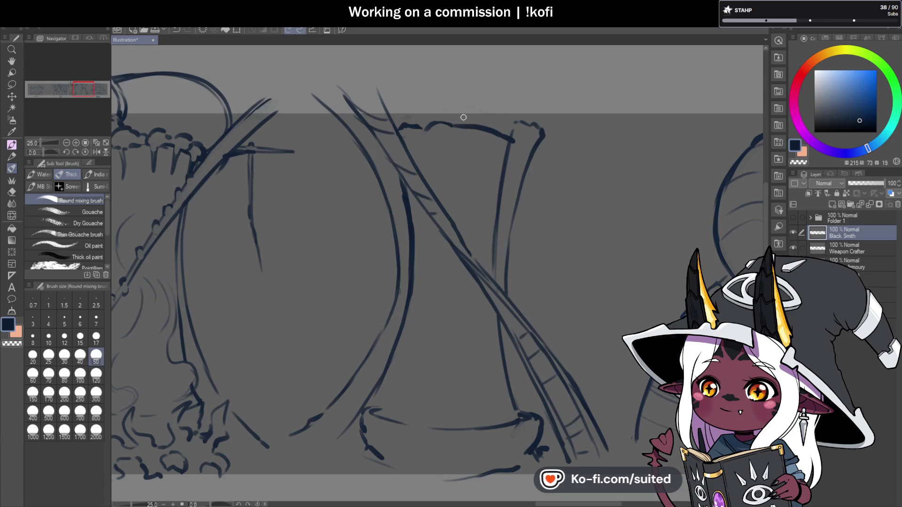
left_click_drag(473, 125, 463, 125)
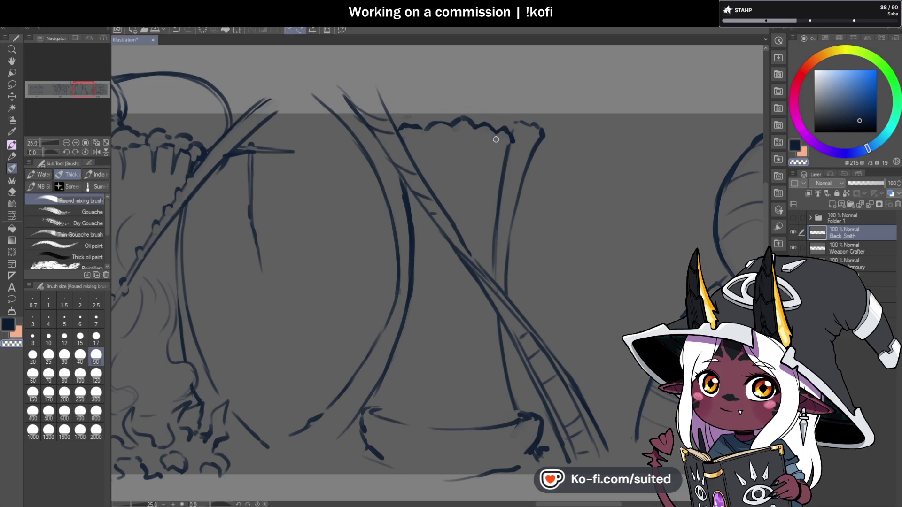
key("ctrl+s")
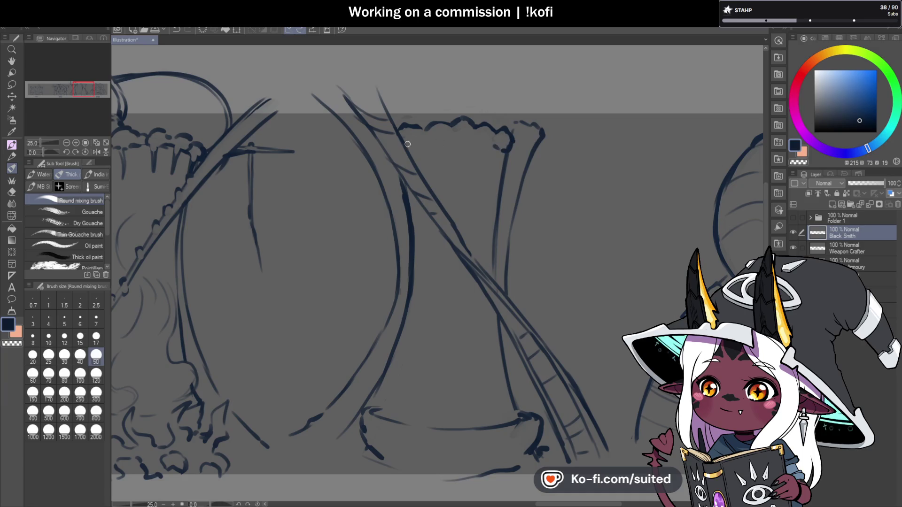
Add more rim bumps and draw dripping vertical strands below the rim
mouse_move(433, 131)
left_mouse_down()
mouse_move(426, 146)
mouse_move(452, 129)
mouse_move(452, 147)
mouse_move(465, 149)
left_mouse_up()
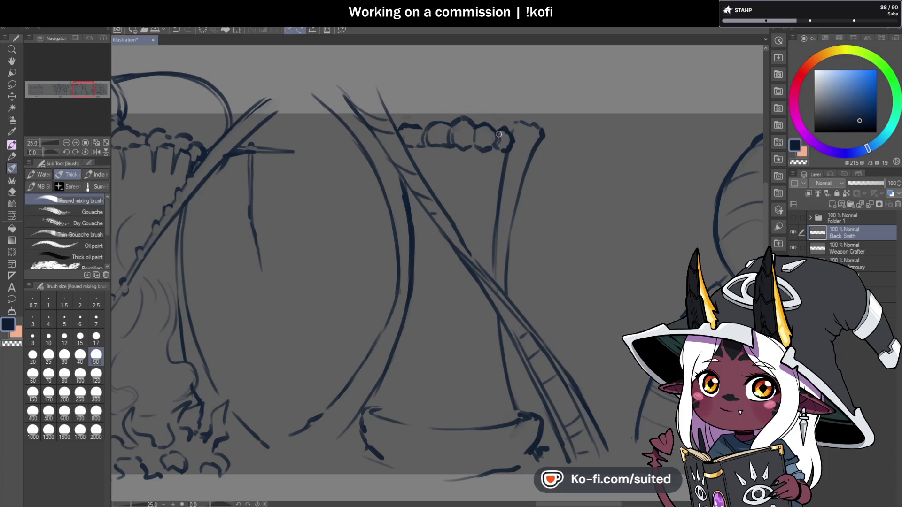
left_click_drag(437, 166, 463, 175)
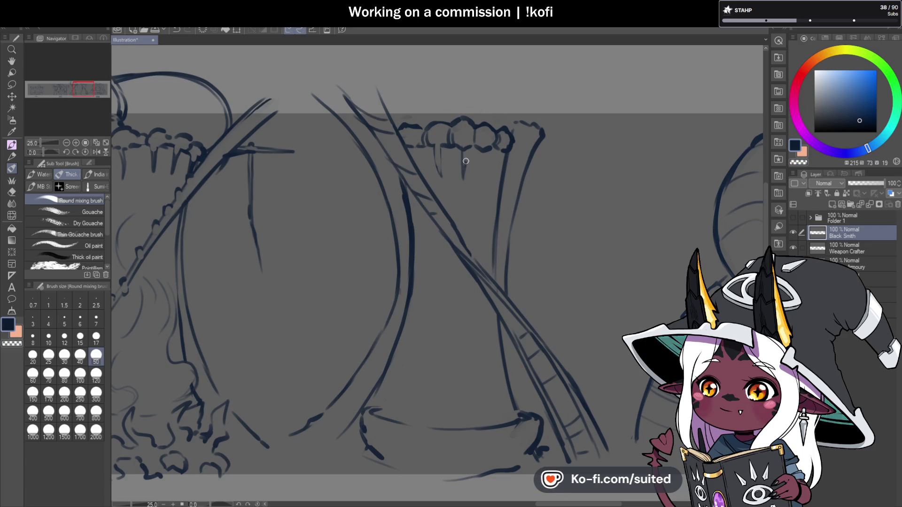
mouse_move(484, 147)
left_mouse_down()
mouse_move(480, 178)
mouse_move(488, 169)
mouse_move(498, 179)
left_mouse_up()
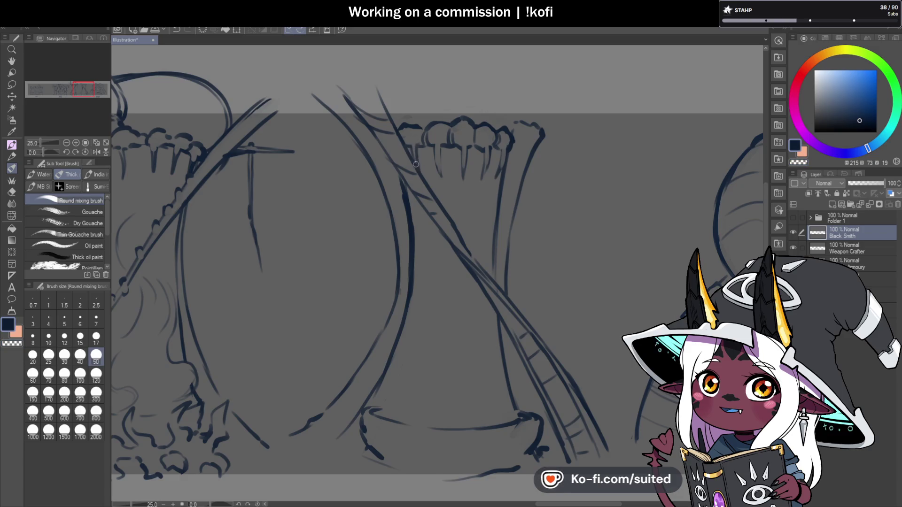
scroll(477, 191, "down", 2)
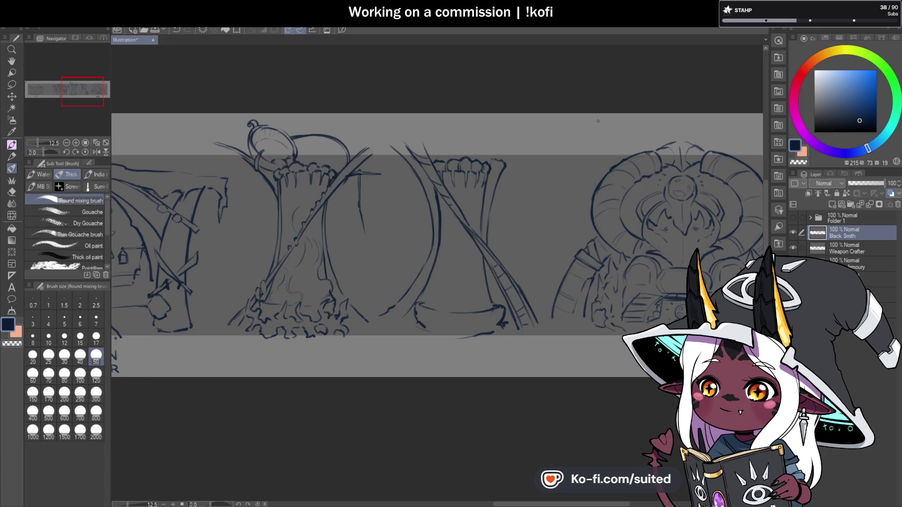
Draw long spikes jutting right and down-right from the rim, trimming the thick one
scroll(510, 154, "up", 3)
mouse_move(488, 177)
left_mouse_down()
mouse_move(604, 163)
mouse_move(487, 180)
mouse_move(535, 212)
mouse_move(579, 165)
mouse_move(606, 162)
left_mouse_up()
key("c")
key("c")
left_click_drag(491, 176, 620, 161)
left_click_drag(498, 180, 562, 225)
left_click_drag(518, 192, 547, 210)
key("c")
left_click_drag(484, 181, 557, 219)
key("c")
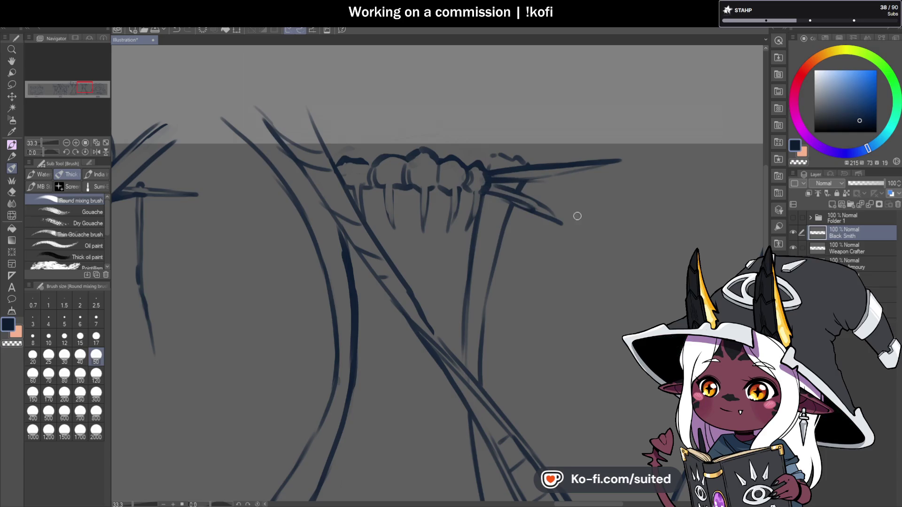
scroll(577, 216, "down", 3)
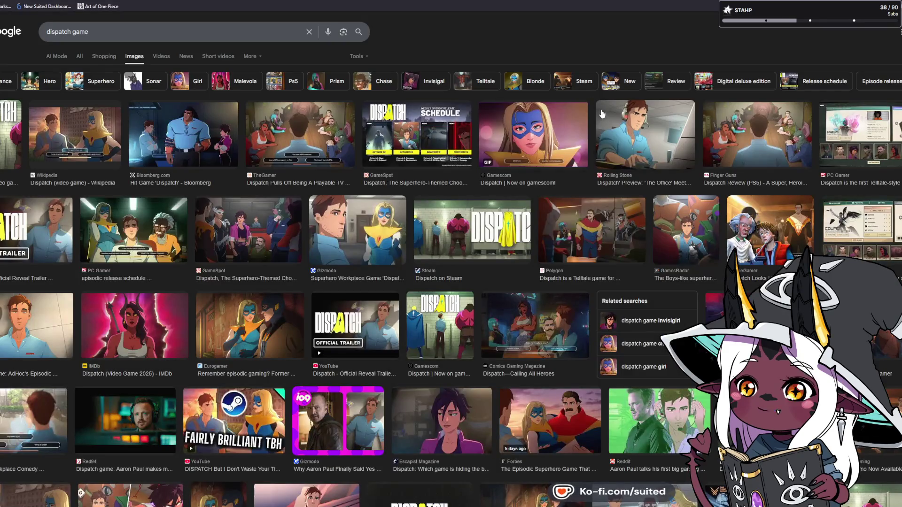
Preview the Bloomberg, PC Gamer, Rock Paper Shotgun, Kakuchopurei and TheGamer image results
left_click(205, 138)
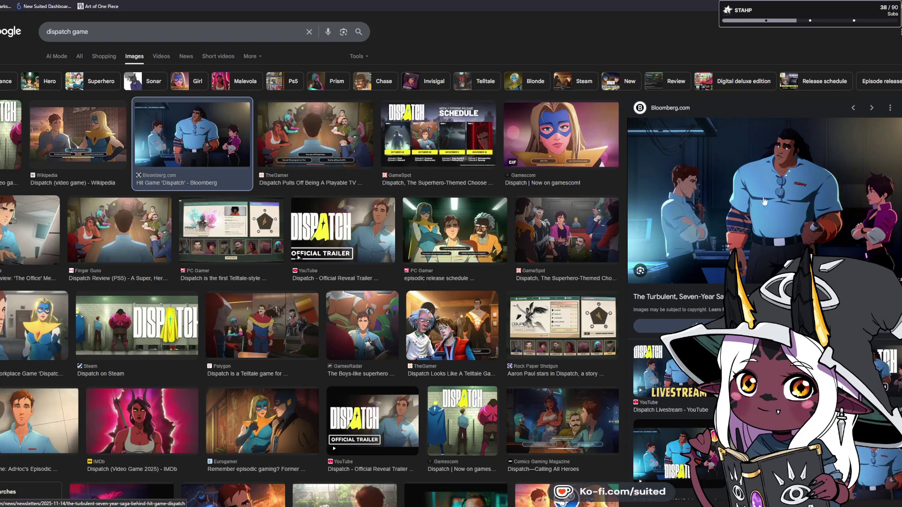
left_click(470, 241)
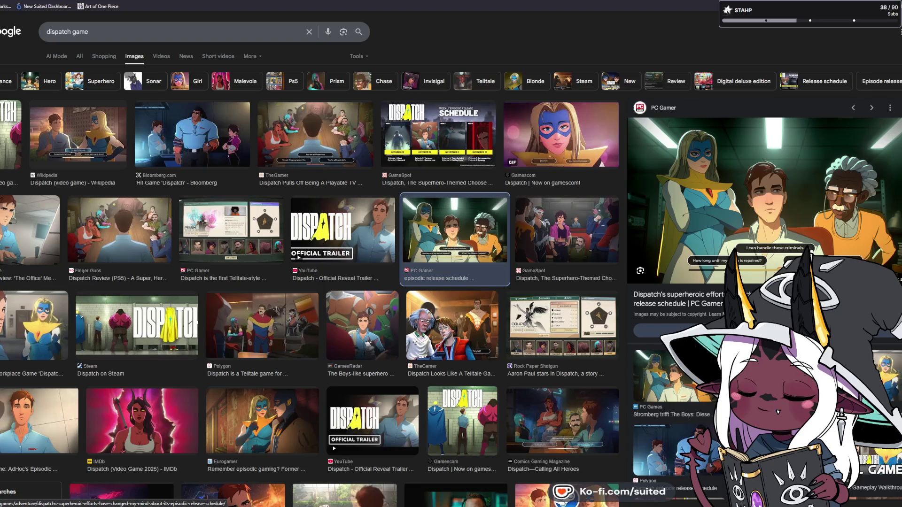
left_click(555, 342)
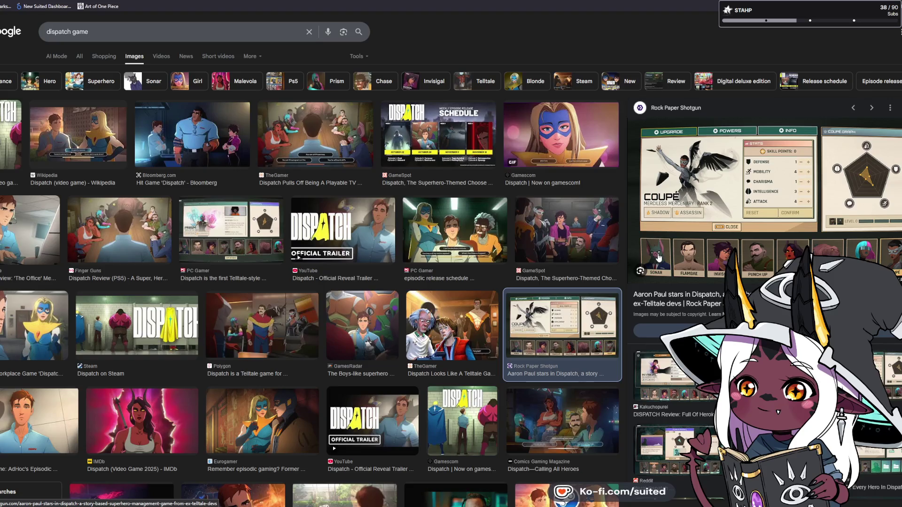
left_click(667, 376)
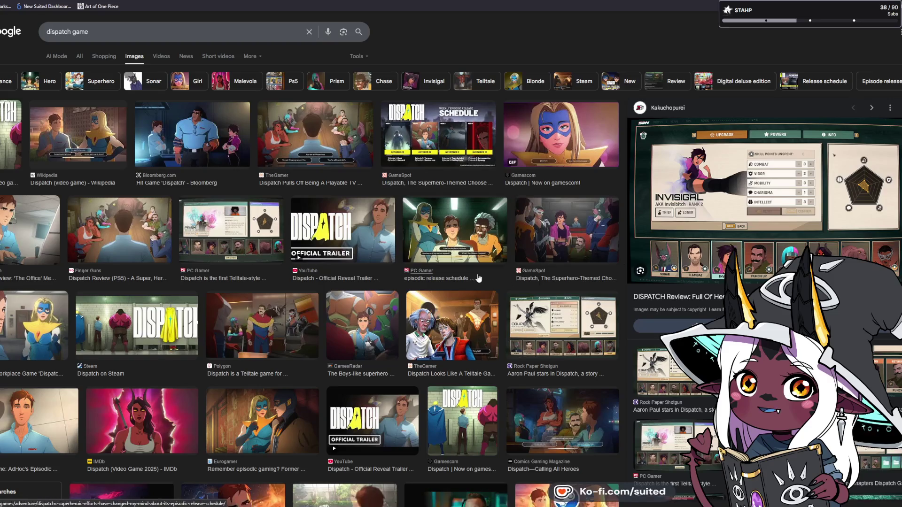
left_click(333, 141)
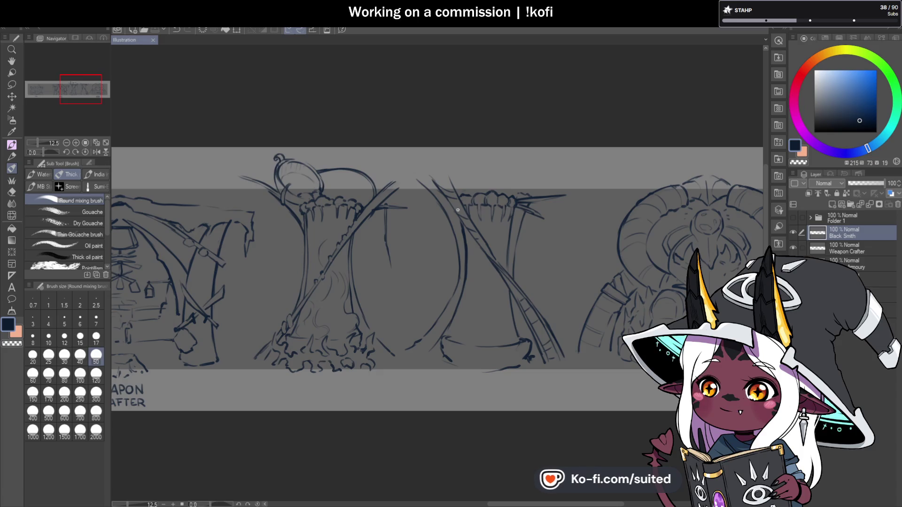
Ink the crest and longer inner line of the top arc above the bowl, redrawing rough attempts
scroll(521, 240, "down", 3)
scroll(522, 239, "up", 3)
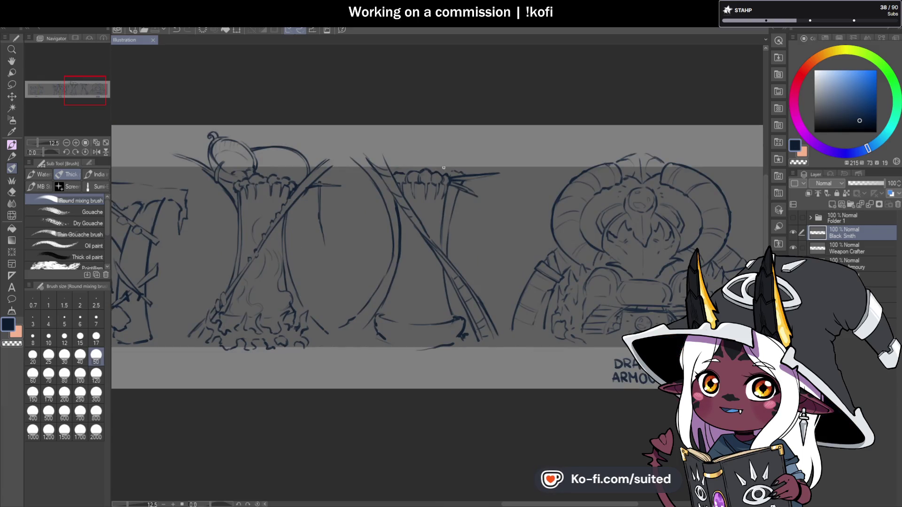
scroll(408, 169, "up", 2)
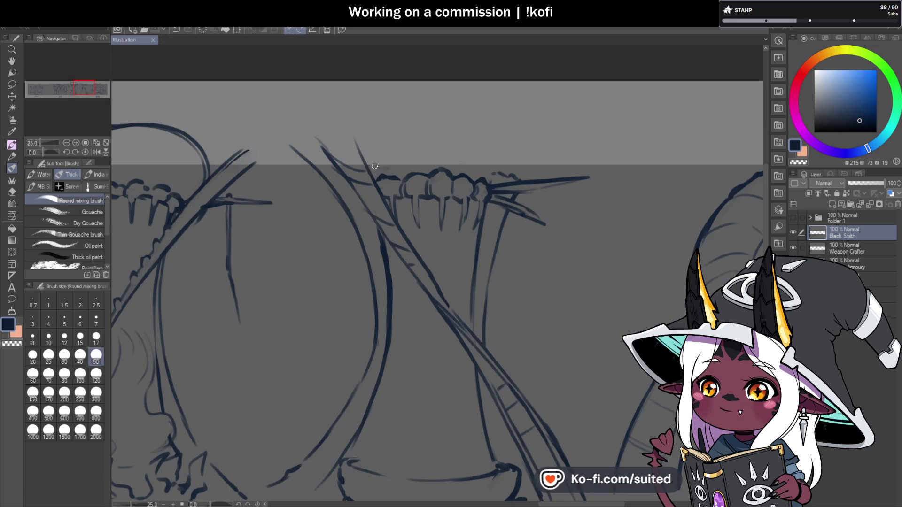
mouse_move(372, 155)
left_mouse_down()
mouse_move(443, 117)
mouse_move(494, 122)
mouse_move(399, 119)
mouse_move(498, 120)
mouse_move(515, 130)
left_mouse_up()
mouse_move(444, 113)
left_mouse_down()
mouse_move(373, 154)
mouse_move(491, 107)
mouse_move(515, 128)
left_mouse_up()
key("ctrl+z")
key("ctrl+z")
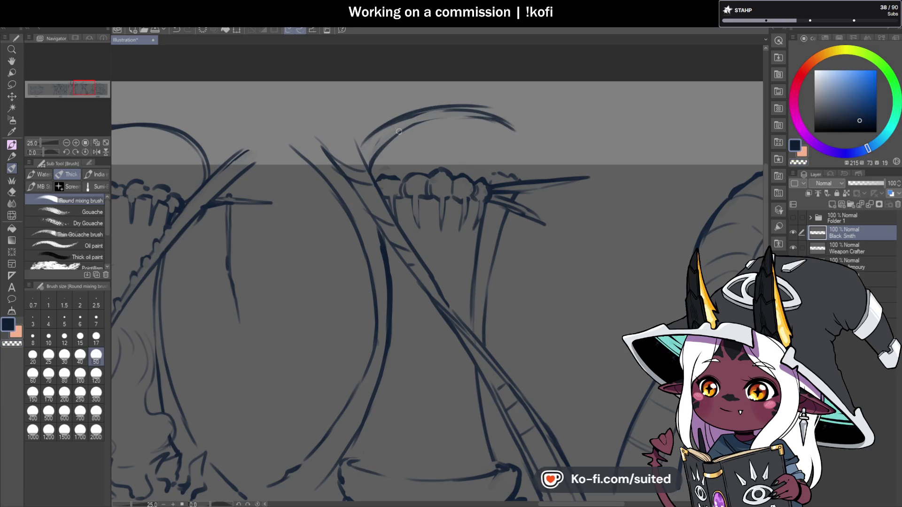
left_click_drag(420, 110, 508, 120)
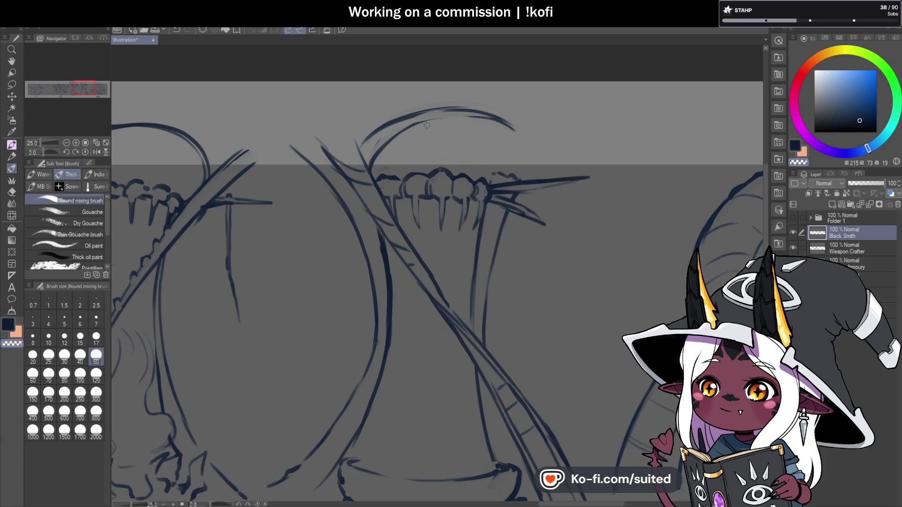
left_click_drag(371, 155, 458, 117)
key("ctrl+z")
left_click_drag(374, 156, 501, 124)
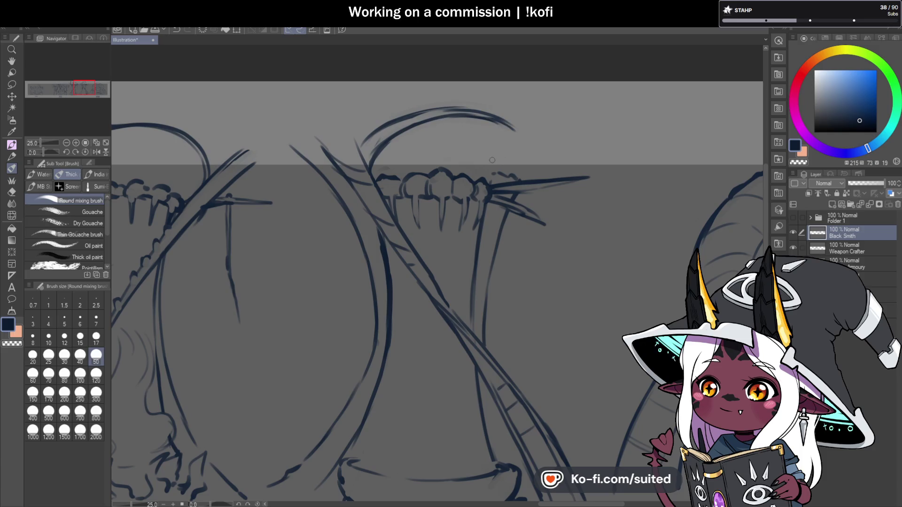
Curve the horn's tip downward, trace its outer and right edges, and stroke the upper-left horn
scroll(442, 221, "down", 2)
scroll(502, 180, "up", 2)
left_click_drag(500, 199, 484, 222)
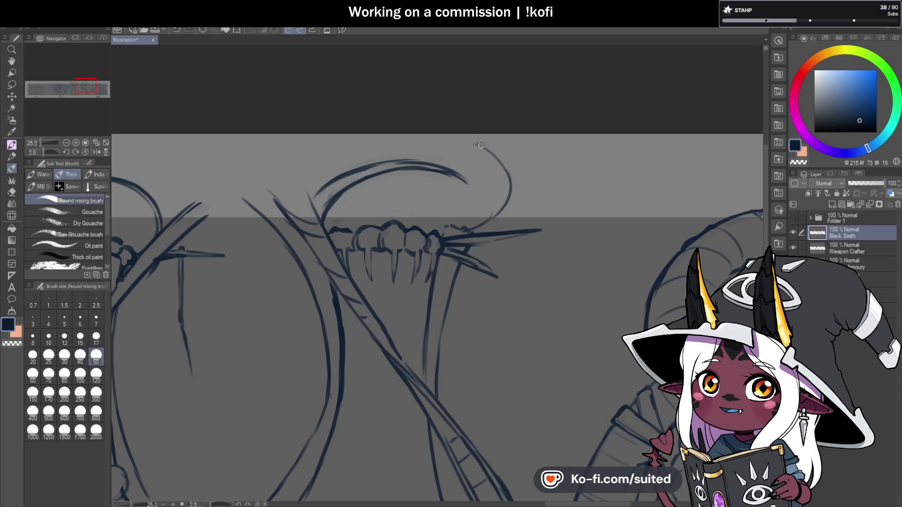
mouse_move(498, 155)
left_mouse_down()
mouse_move(516, 197)
mouse_move(506, 220)
left_mouse_up()
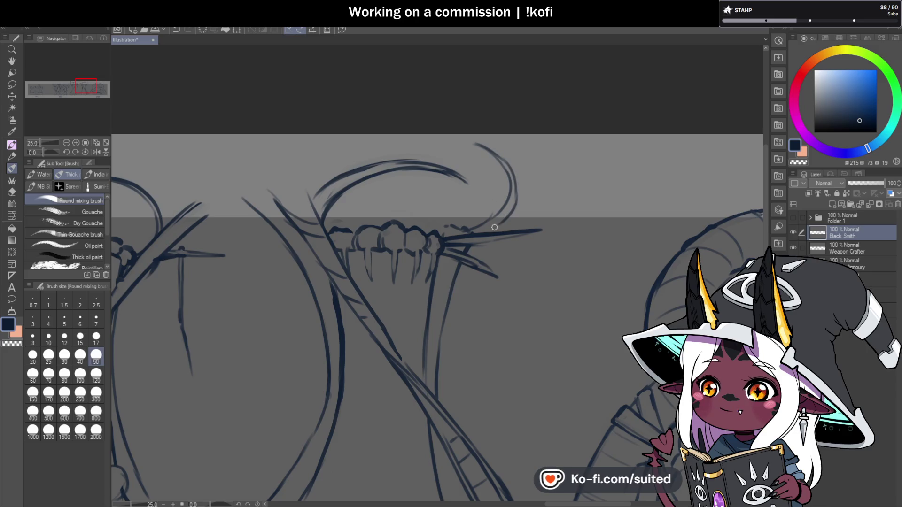
left_click_drag(517, 185, 507, 220)
left_click_drag(454, 147, 487, 151)
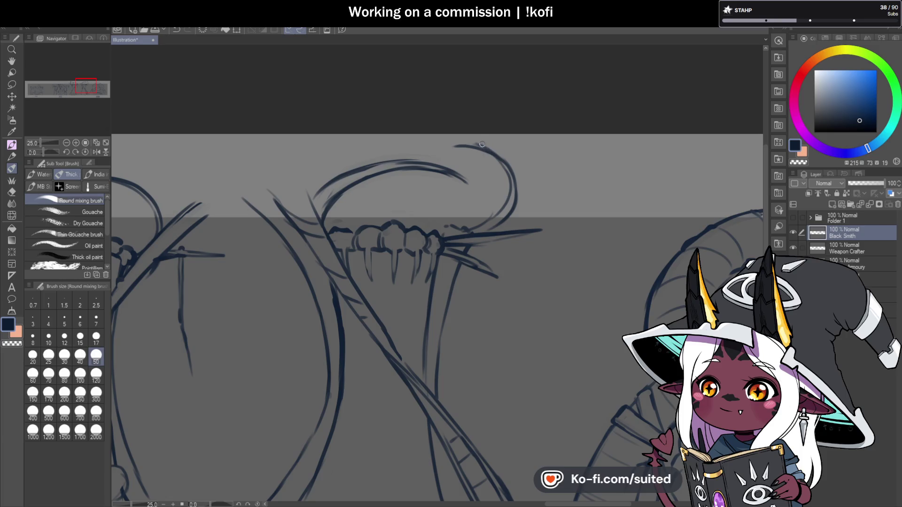
mouse_move(465, 146)
left_mouse_down()
mouse_move(496, 158)
mouse_move(505, 196)
mouse_move(461, 234)
left_mouse_up()
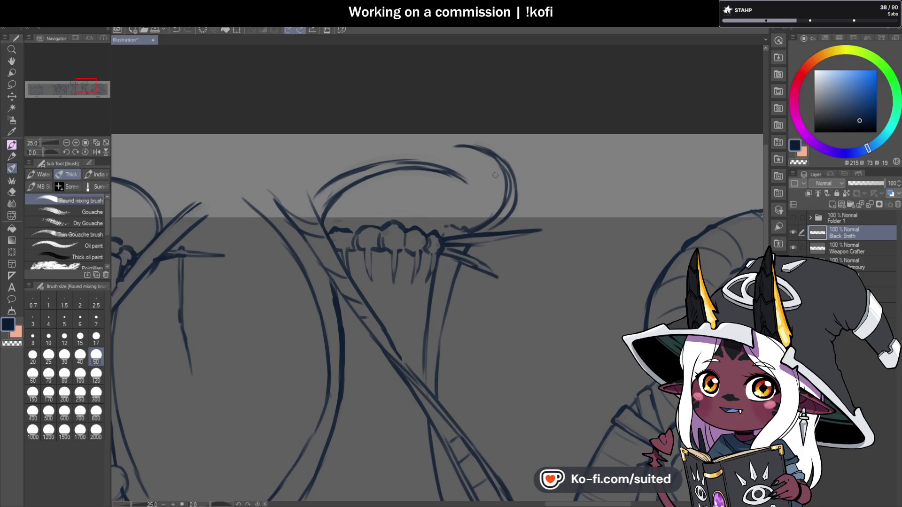
left_click_drag(499, 163, 497, 215)
key("c")
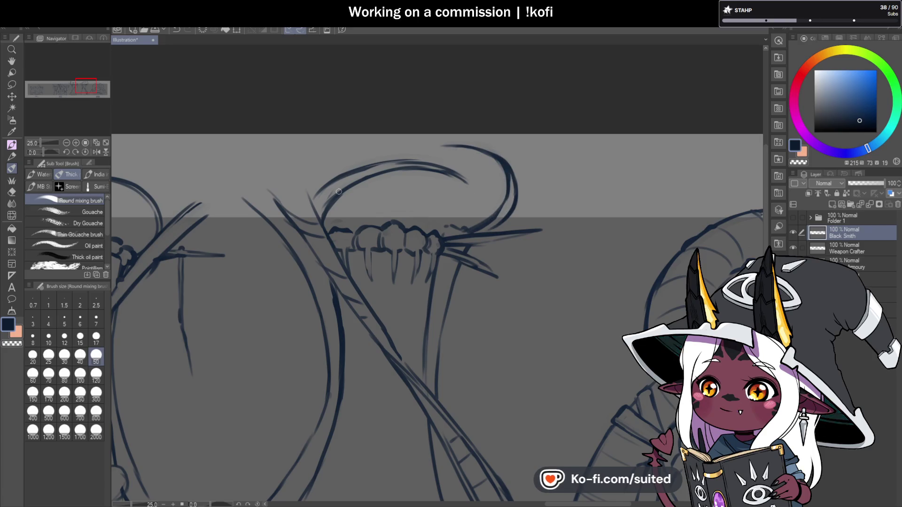
mouse_move(316, 213)
left_mouse_down()
mouse_move(267, 153)
mouse_move(285, 188)
mouse_move(193, 169)
mouse_move(224, 189)
left_mouse_up()
Erase the stray lower ends of the left curve with the transparent colour
scroll(413, 213, "down", 5)
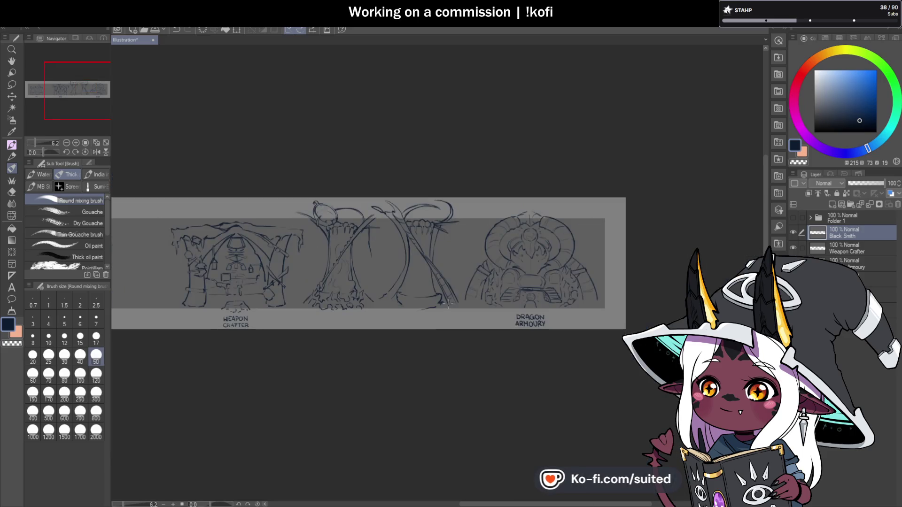
scroll(439, 324, "up", 3)
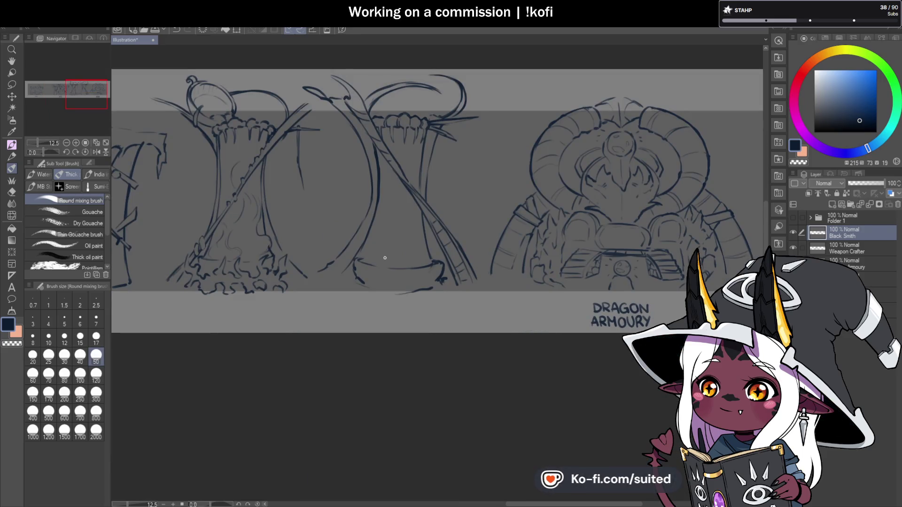
key("c")
mouse_move(349, 243)
left_mouse_down()
mouse_move(318, 274)
mouse_move(288, 256)
left_mouse_up()
scroll(321, 271, "up", 3)
key("c")
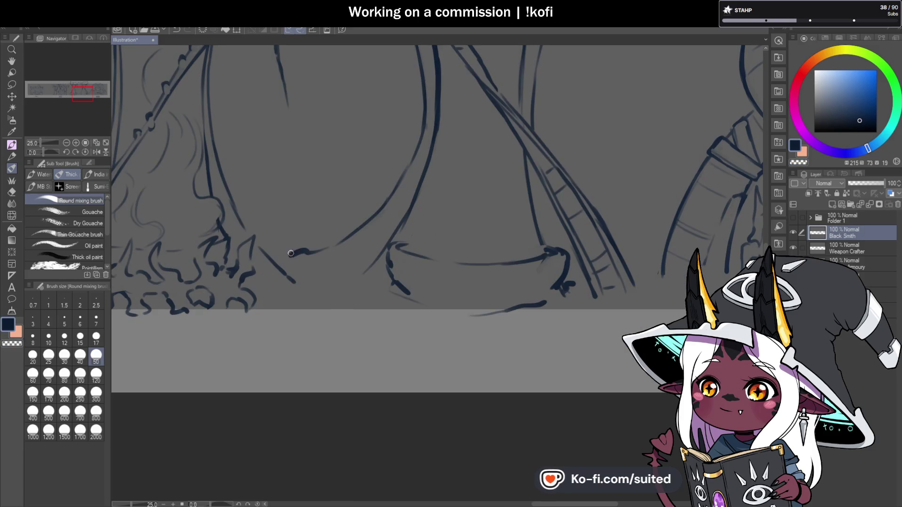
key("c")
left_click_drag(385, 247, 369, 265)
key("c")
scroll(376, 266, "down", 3)
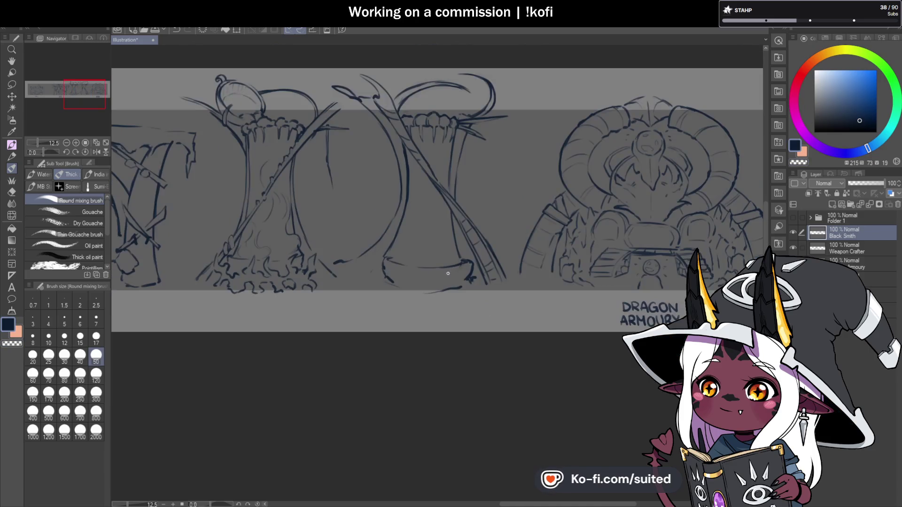
scroll(389, 272, "up", 3)
Draw the thin arched rim of the bowl near the base
left_click_drag(317, 268, 392, 261)
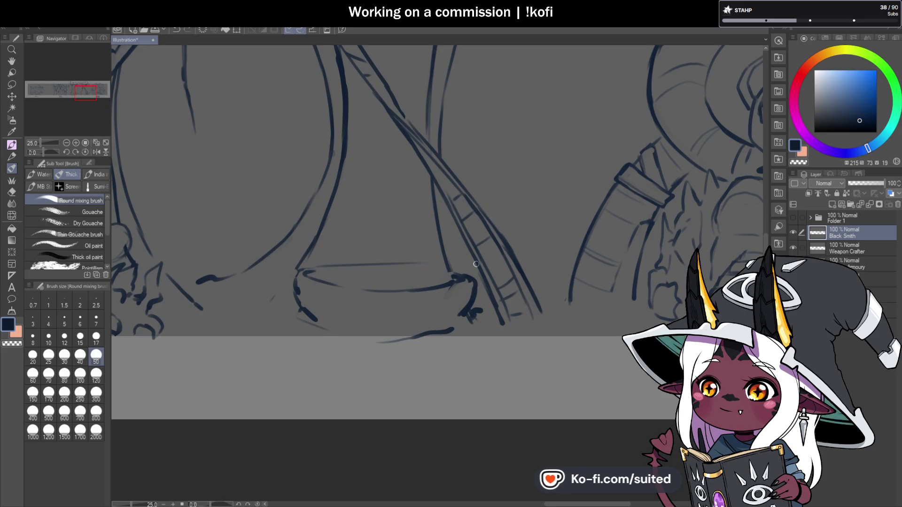
key("ctrl+z")
left_click_drag(313, 267, 424, 264)
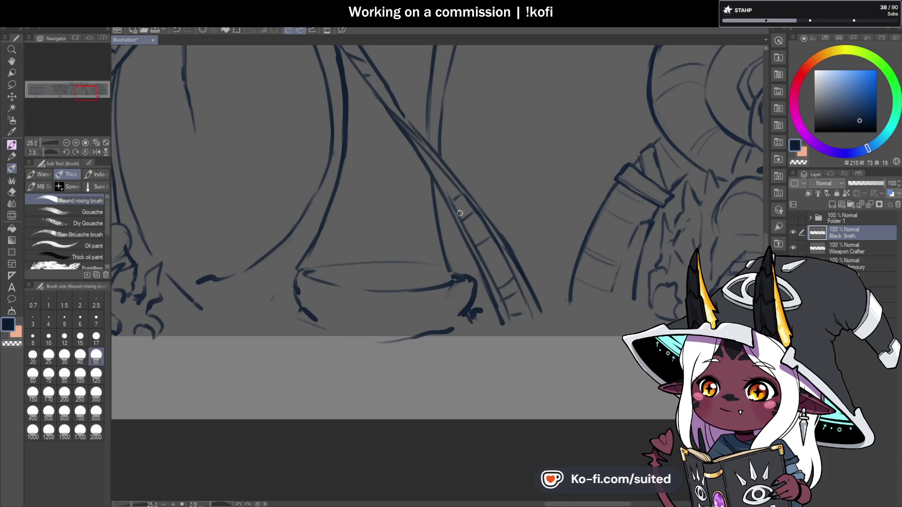
scroll(460, 213, "down", 2)
scroll(418, 290, "up", 2)
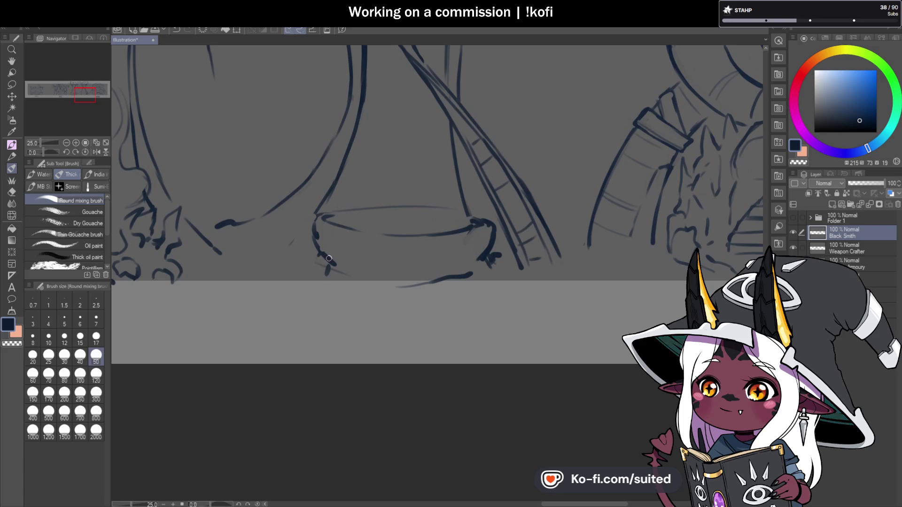
Sketch the base lines with grass curls and vertical blades, undoing stray strokes by the spikes
left_click_drag(342, 188, 359, 258)
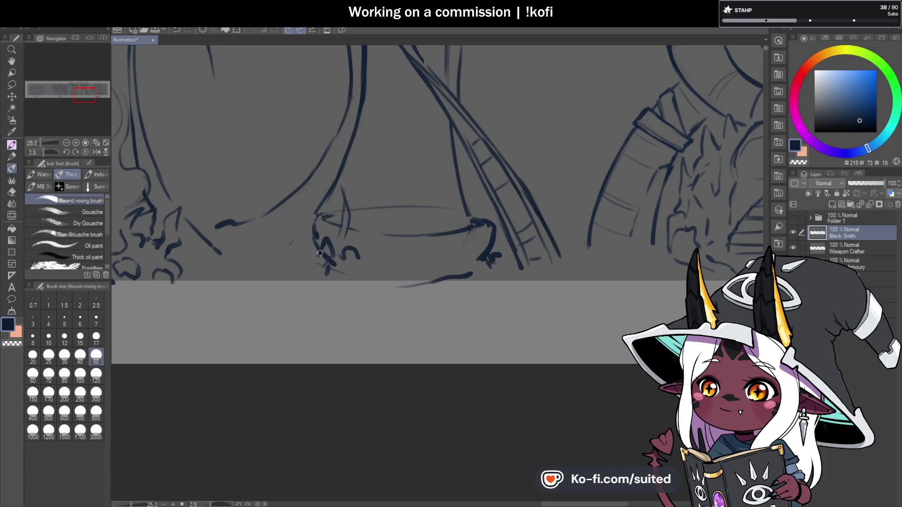
key("c")
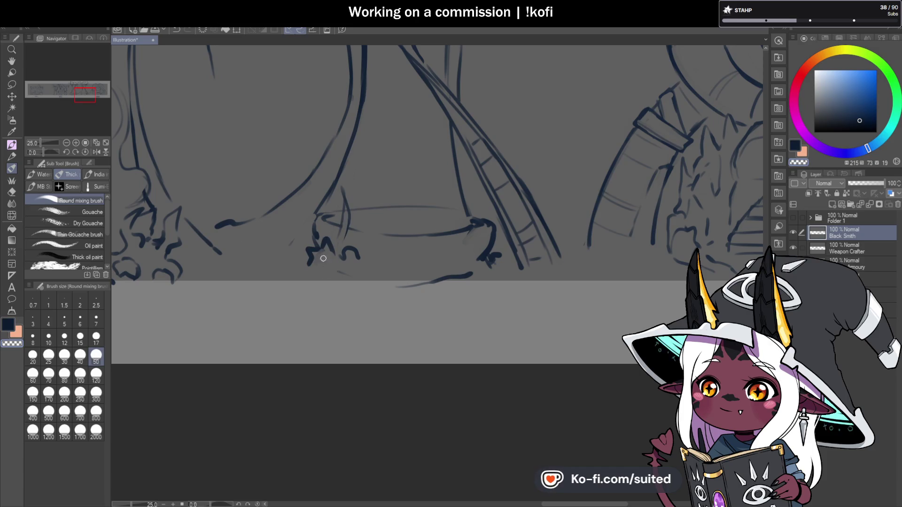
mouse_move(342, 194)
left_mouse_down()
mouse_move(346, 230)
mouse_move(330, 253)
mouse_move(342, 248)
mouse_move(365, 263)
mouse_move(371, 255)
left_mouse_up()
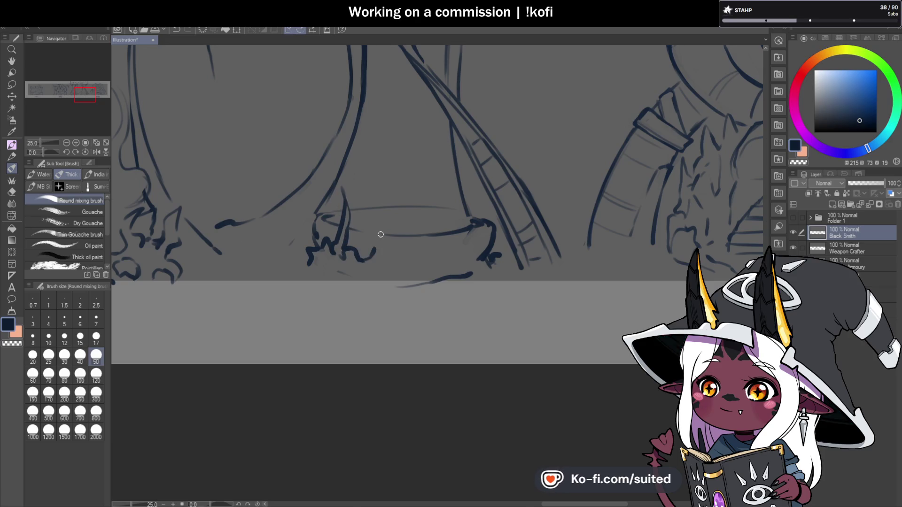
mouse_move(393, 260)
left_mouse_down()
mouse_move(402, 270)
mouse_move(423, 230)
mouse_move(418, 256)
left_mouse_up()
mouse_move(424, 217)
left_mouse_down()
mouse_move(432, 271)
mouse_move(422, 231)
left_mouse_up()
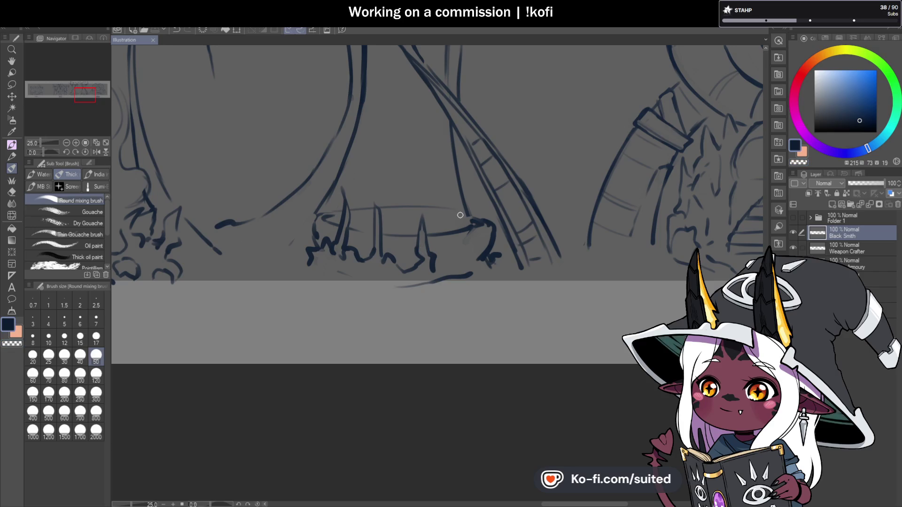
key("ctrl+z")
mouse_move(433, 266)
left_mouse_down()
mouse_move(459, 244)
mouse_move(454, 201)
left_mouse_up()
key("ctrl+z")
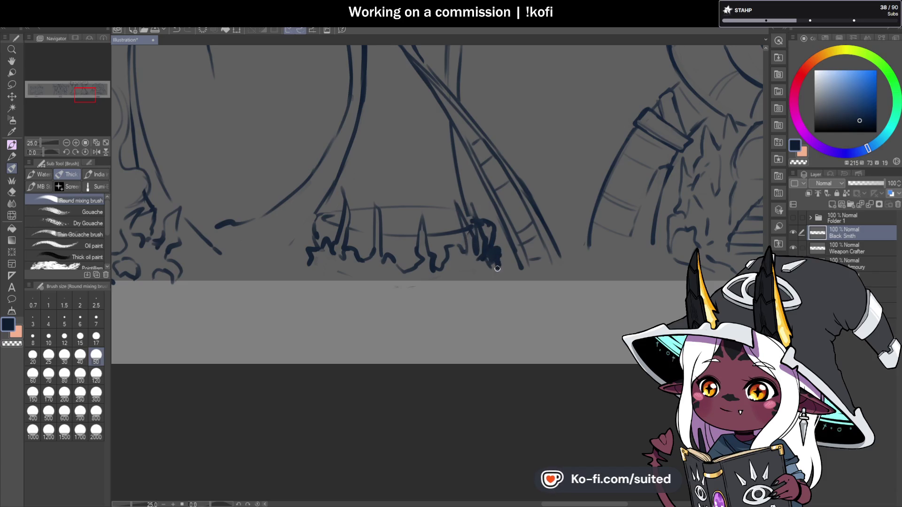
key("ctrl+z")
key("ctrl+z")
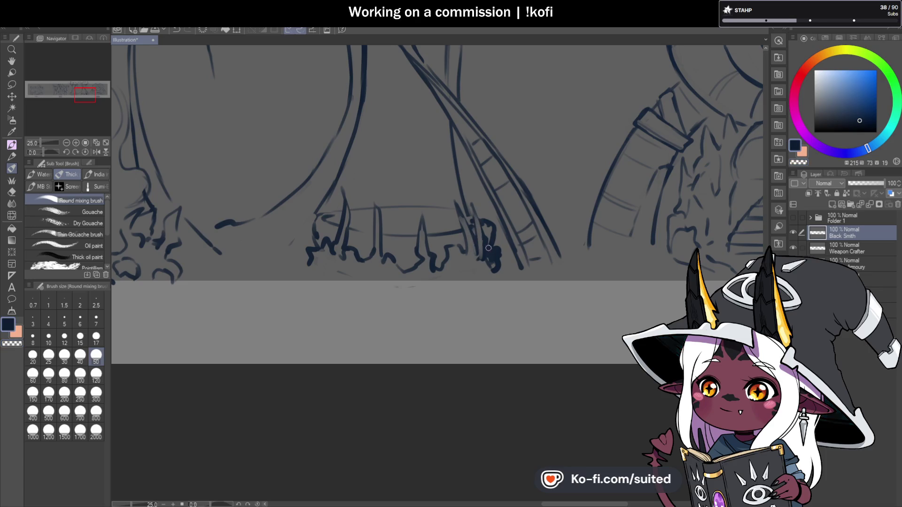
Add short grass strokes, tufts and a vertical blade along the ground patch bottom
mouse_move(310, 267)
left_mouse_down()
mouse_move(305, 280)
mouse_move(329, 277)
left_mouse_up()
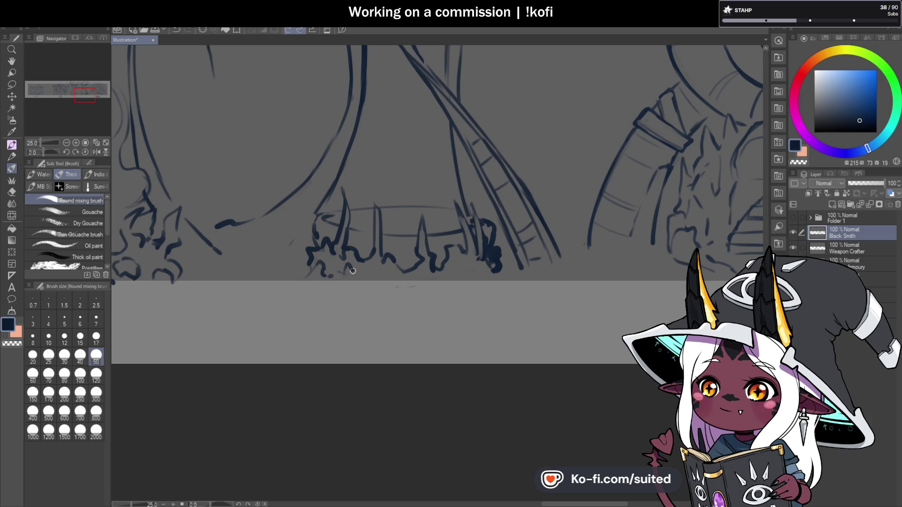
left_click_drag(386, 277, 416, 285)
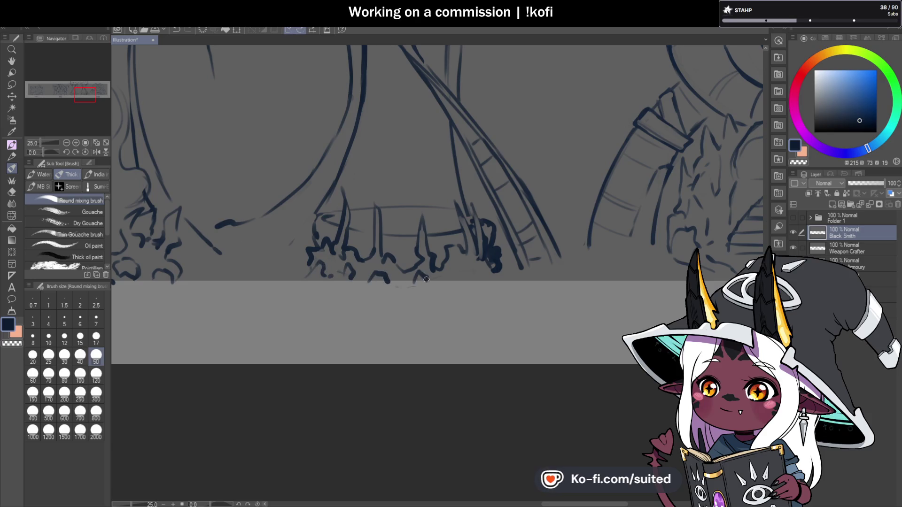
mouse_move(463, 265)
left_mouse_down()
mouse_move(458, 282)
mouse_move(507, 265)
mouse_move(508, 281)
left_mouse_up()
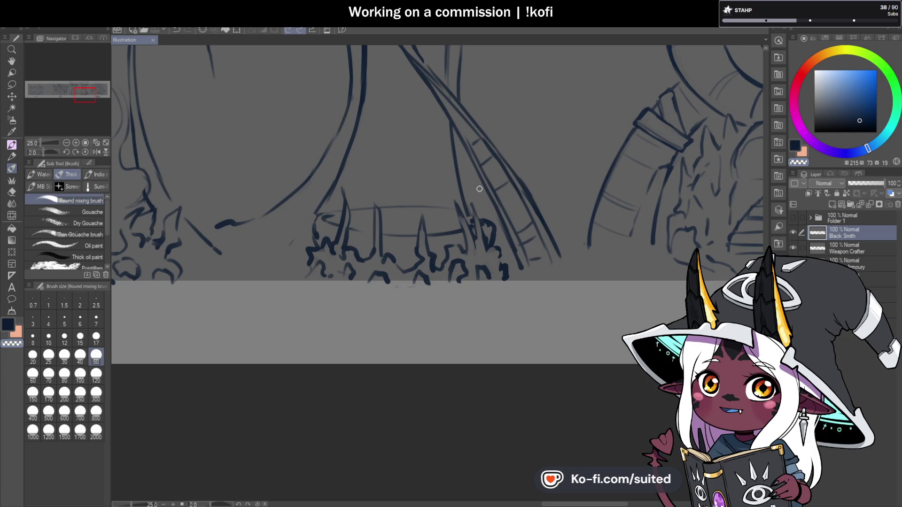
left_click_drag(476, 221, 475, 254)
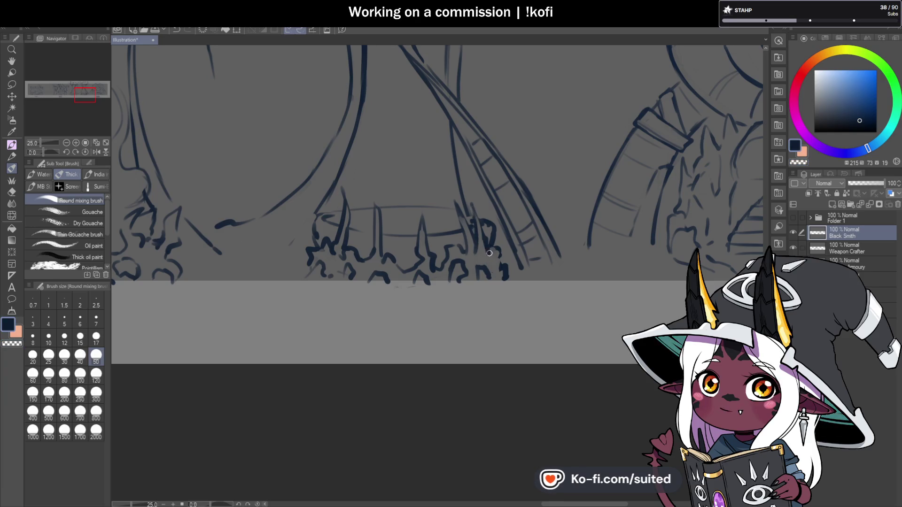
After checking the zoomed-out banner, draw one thin vertical stroke up from the ground patch
scroll(431, 332, "down", 4)
scroll(405, 312, "up", 2)
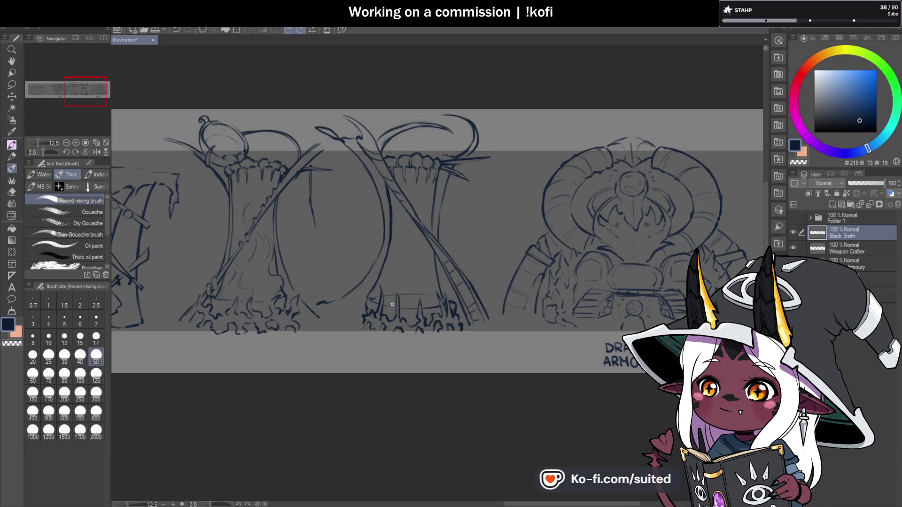
scroll(331, 334, "up", 3)
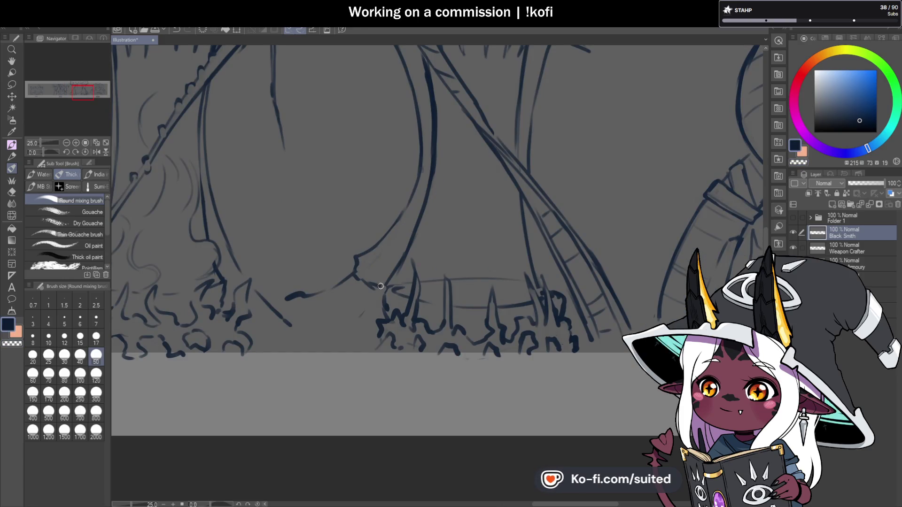
scroll(423, 266, "down", 4)
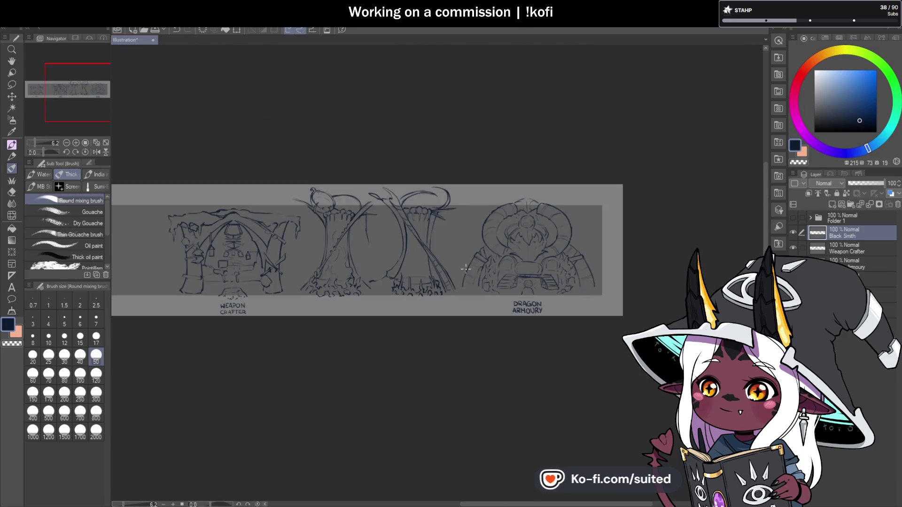
scroll(423, 267, "up", 2)
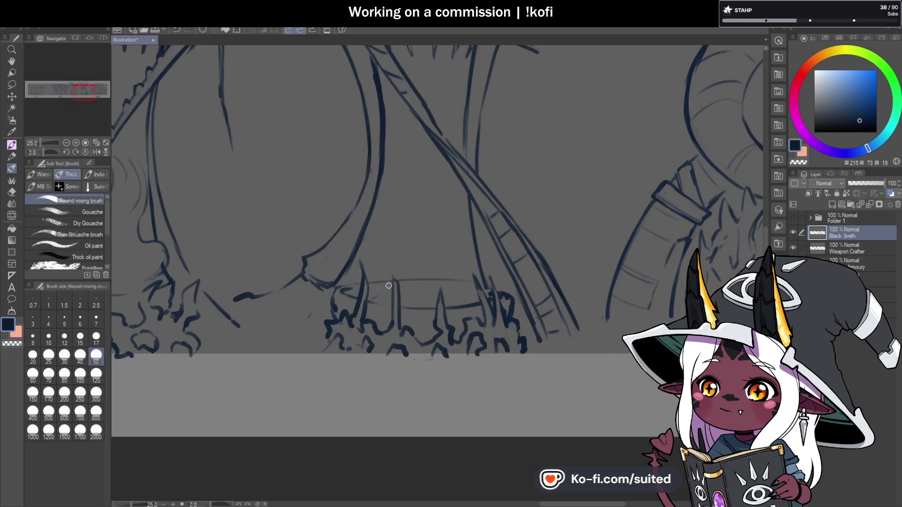
left_click_drag(403, 264, 411, 221)
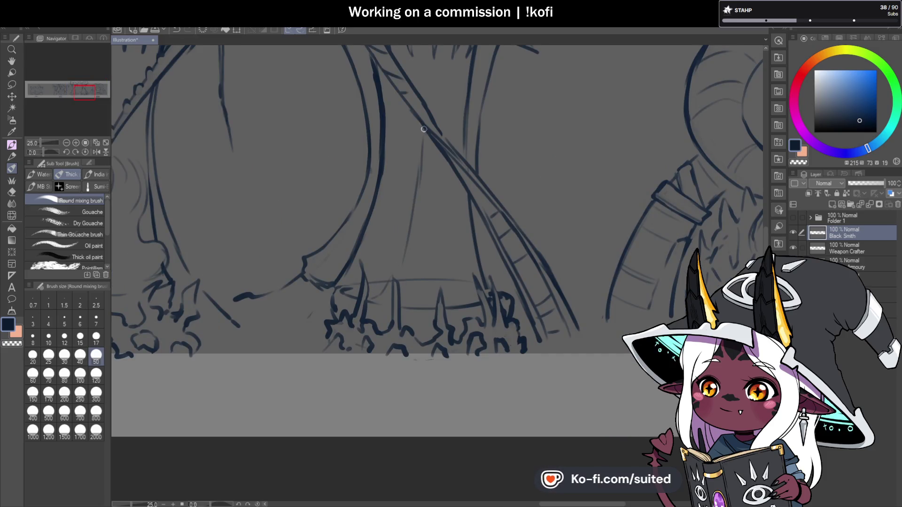
key("c")
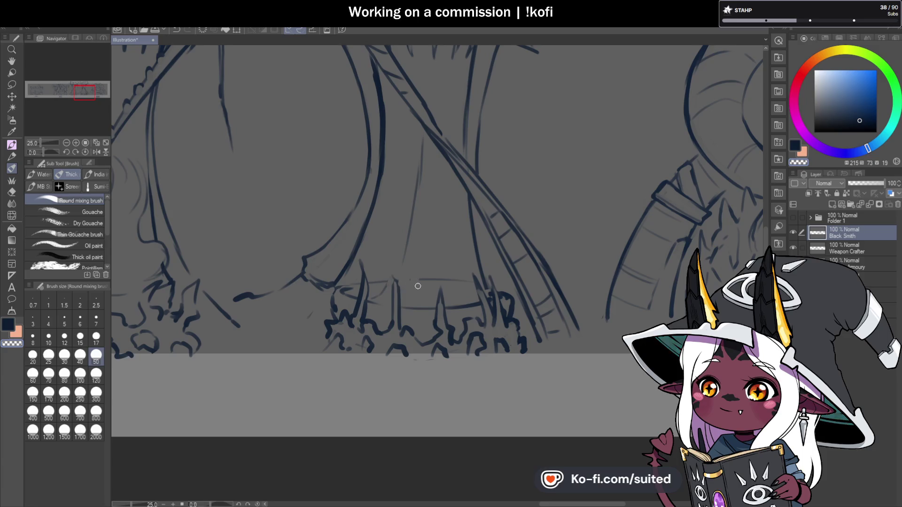
key("c")
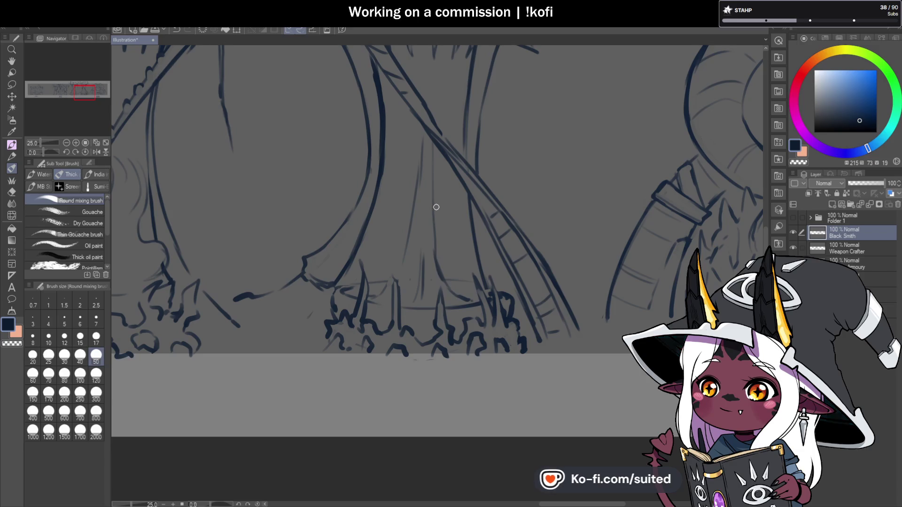
Darken a stretch of the trunk's diagonal line and erase a faint diagonal stroke
scroll(436, 207, "down", 5)
scroll(429, 323, "up", 5)
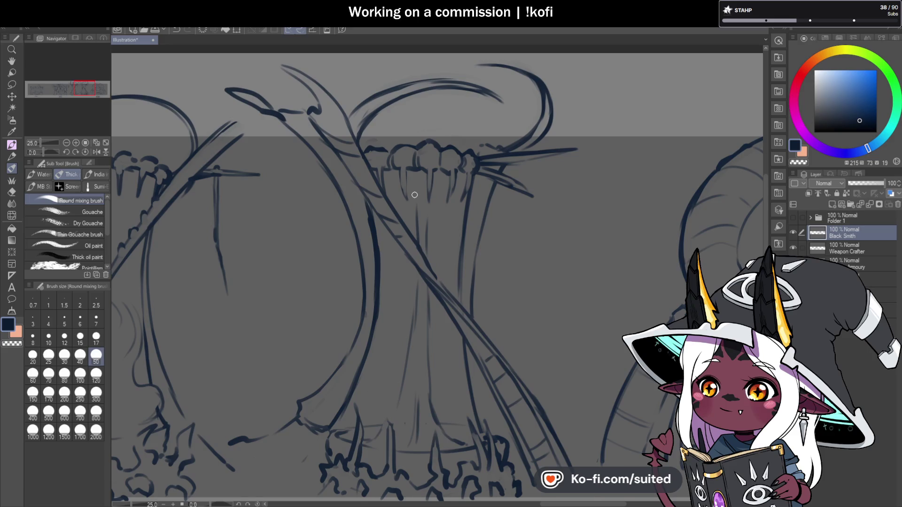
left_click_drag(393, 198, 410, 230)
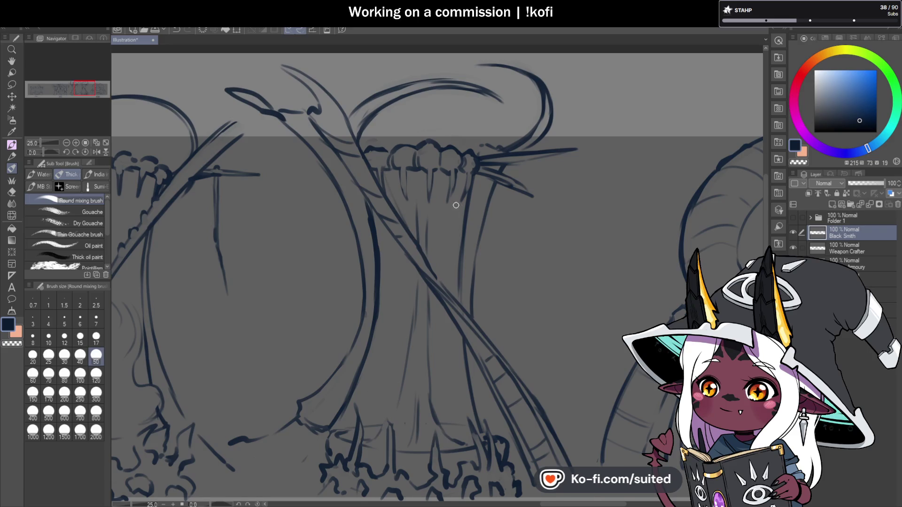
left_click_drag(455, 199, 431, 237)
key("c")
left_click_drag(458, 186, 432, 236)
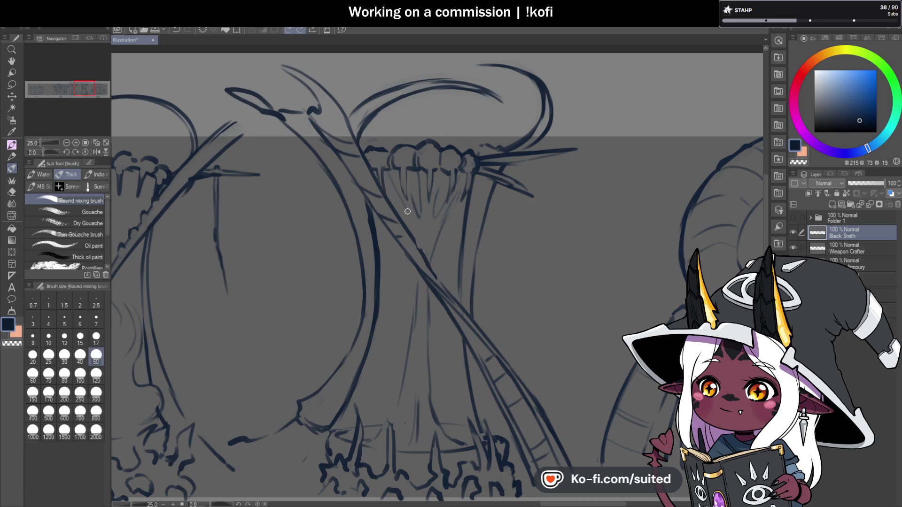
Save the illustration and draw a long vertical line down the tree trunk
key("ctrl+s")
scroll(406, 238, "down", 3)
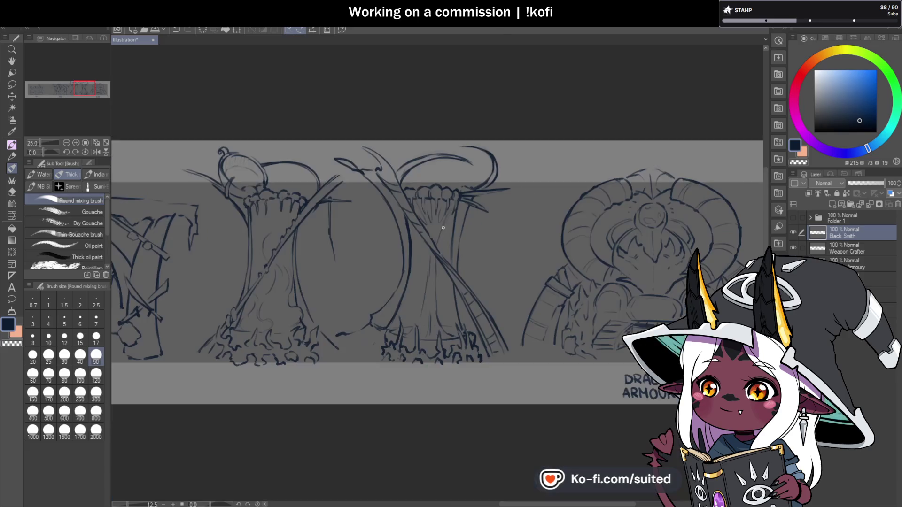
scroll(433, 238, "up", 2)
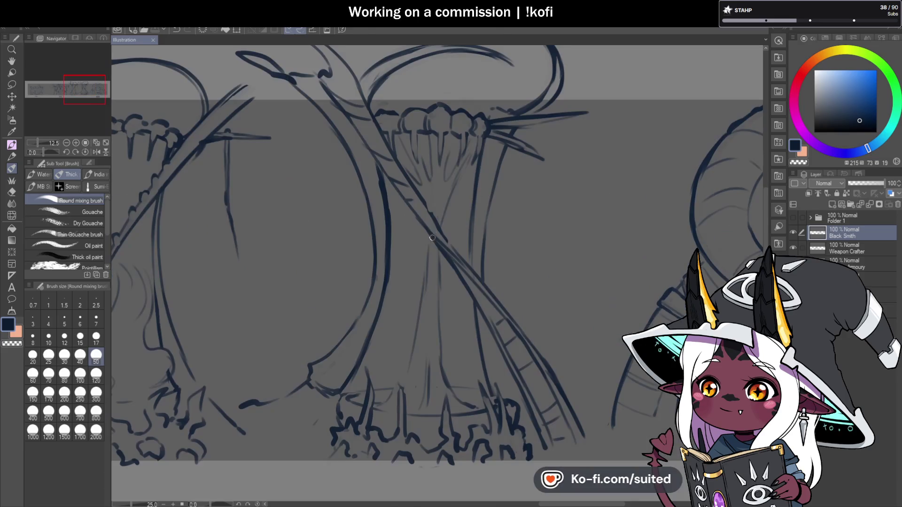
key("c")
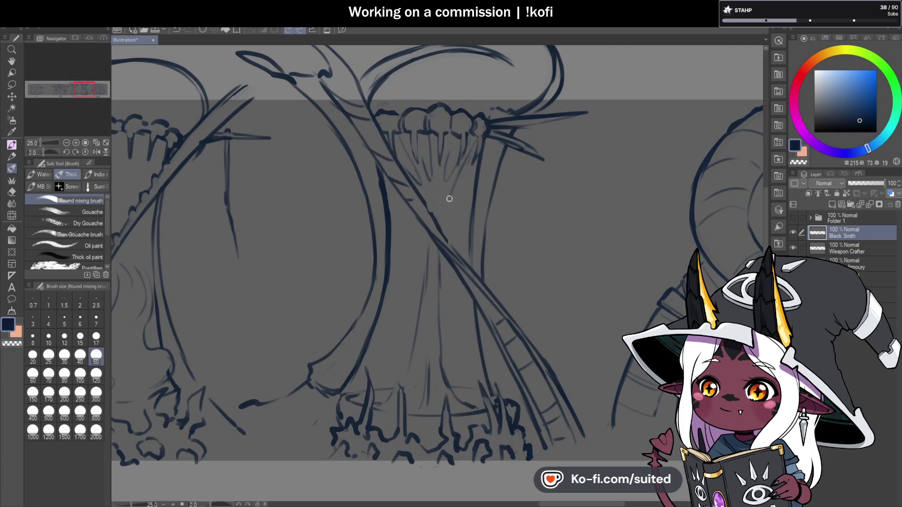
left_click_drag(441, 252, 440, 325)
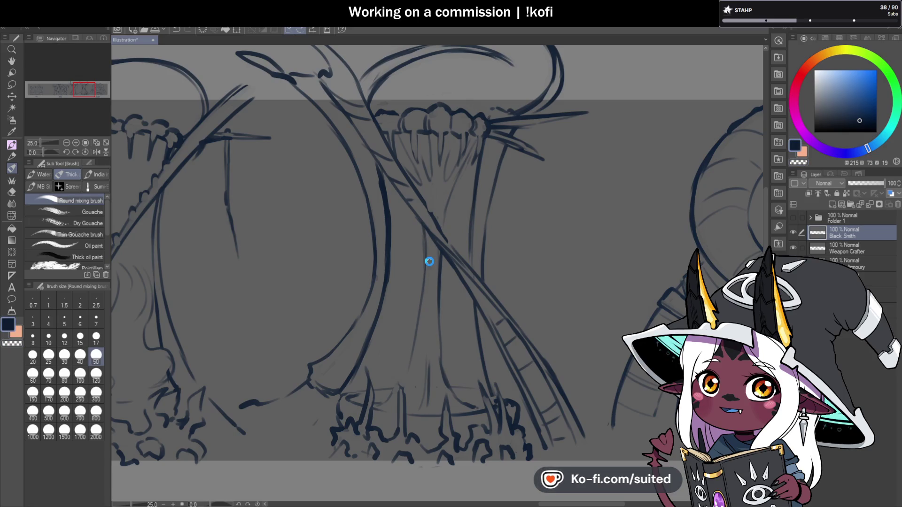
scroll(440, 229, "down", 5)
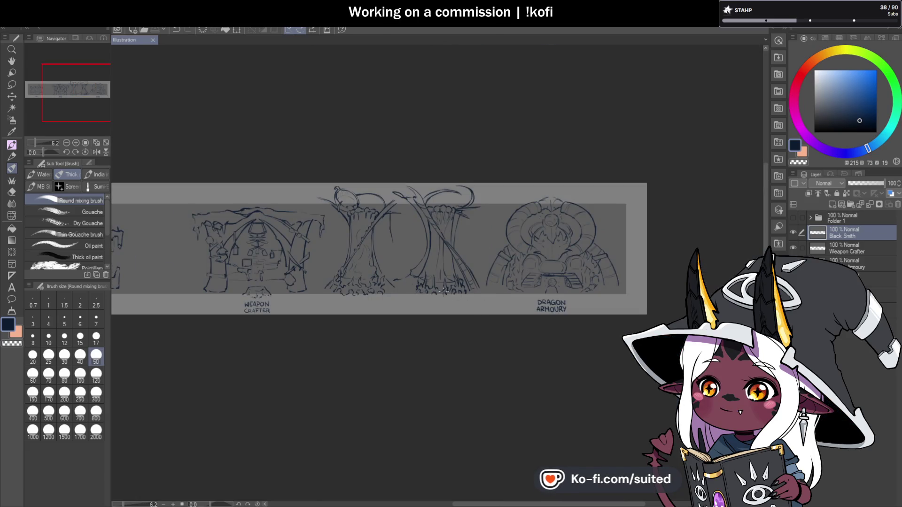
Add a vertical stroke and a diagonal root stroke at the right tree's base
scroll(474, 247, "up", 5)
left_click_drag(400, 217, 402, 253)
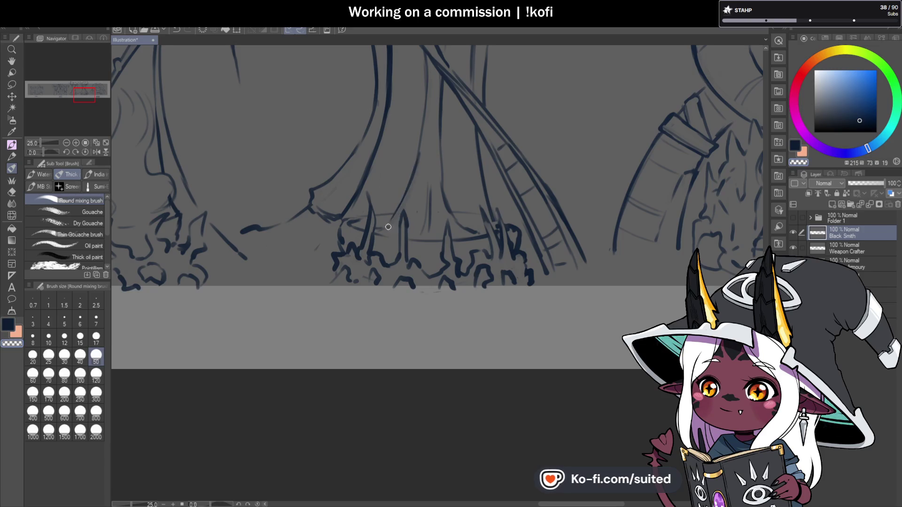
left_click_drag(400, 202, 378, 228)
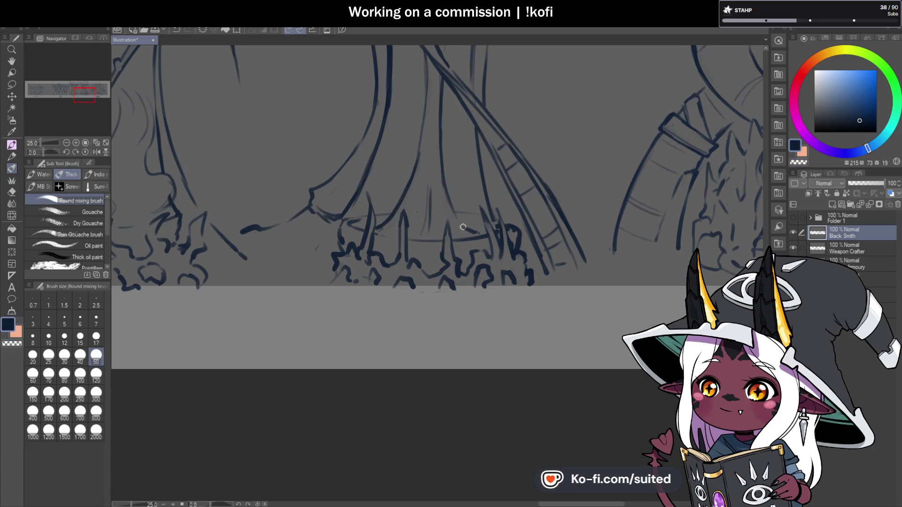
scroll(441, 161, "down", 3)
scroll(436, 148, "up", 3)
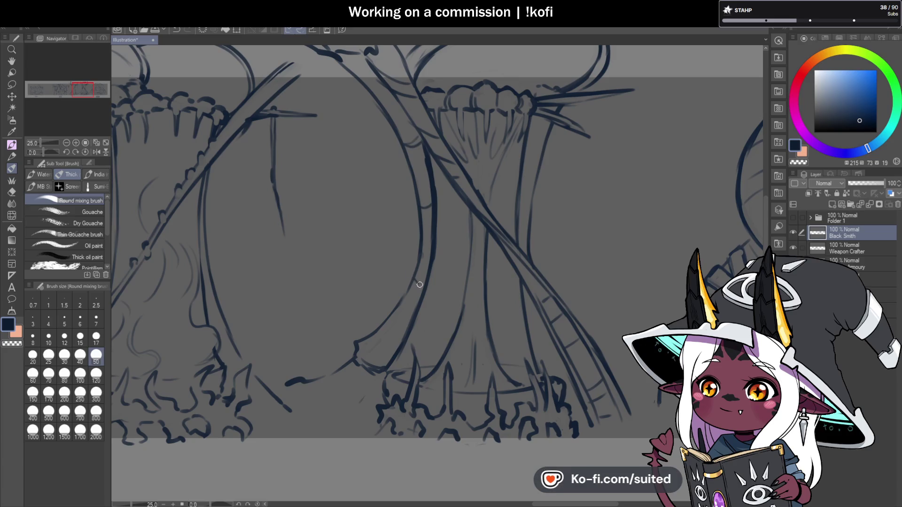
scroll(425, 268, "down", 5)
Review the zoomed-out banner, then begin a freehand lasso around the right-hand tree sketch
scroll(477, 237, "up", 5)
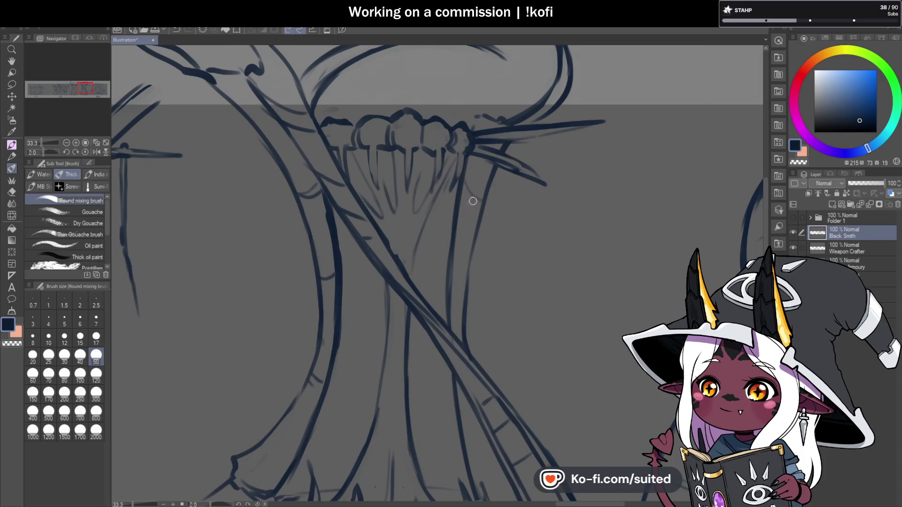
scroll(554, 185, "down", 3)
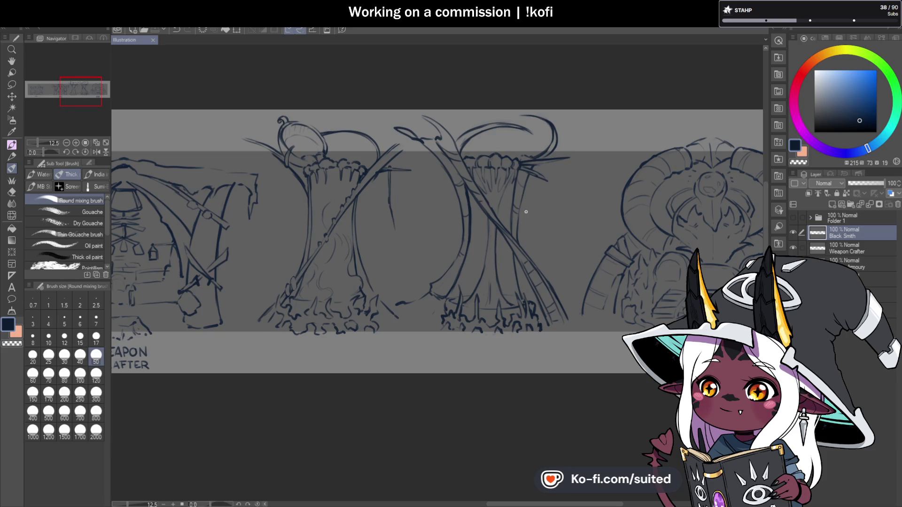
scroll(526, 212, "up", 3)
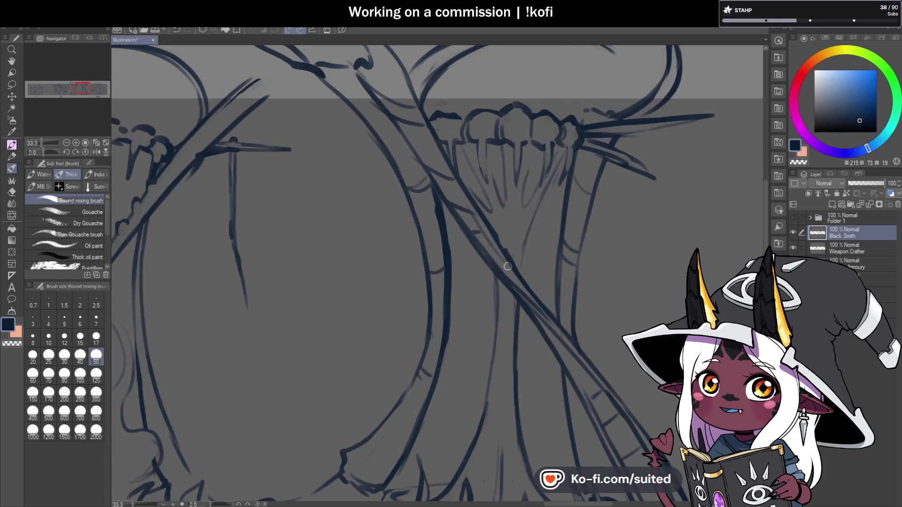
scroll(422, 293, "down", 3)
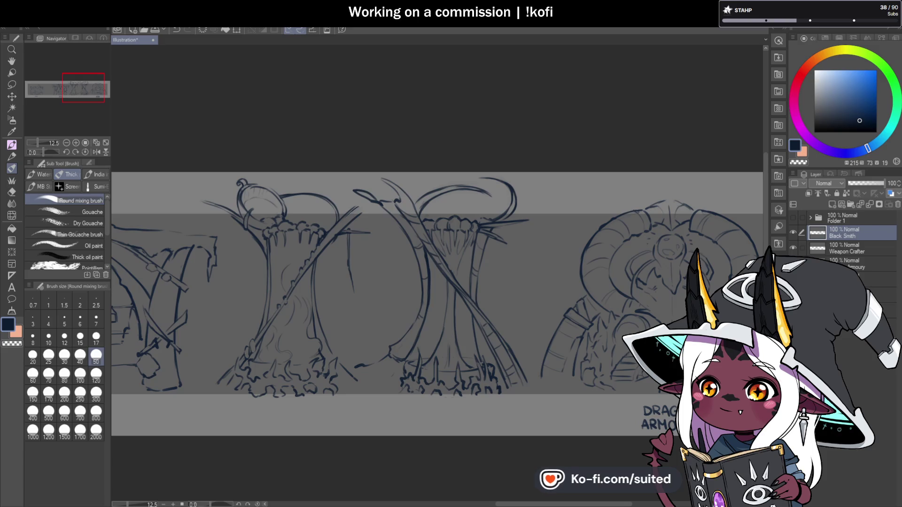
scroll(530, 239, "down", 2)
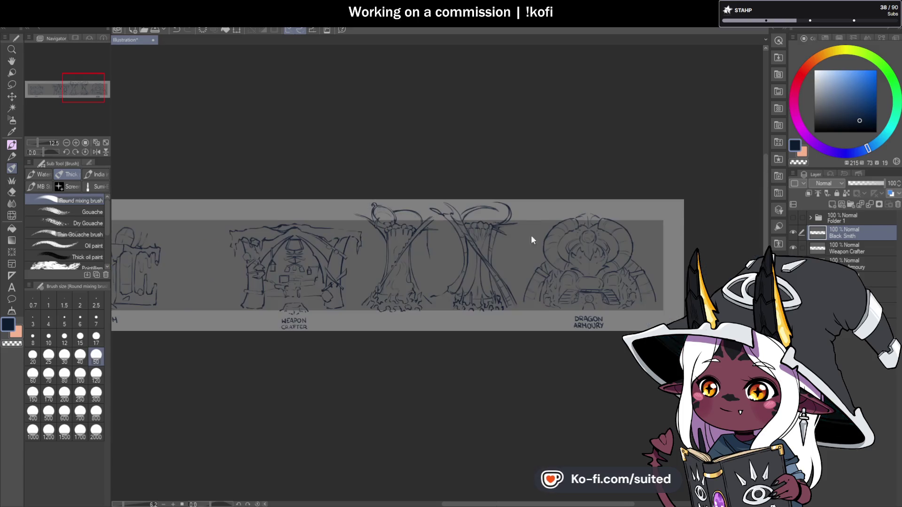
scroll(483, 321, "up", 2)
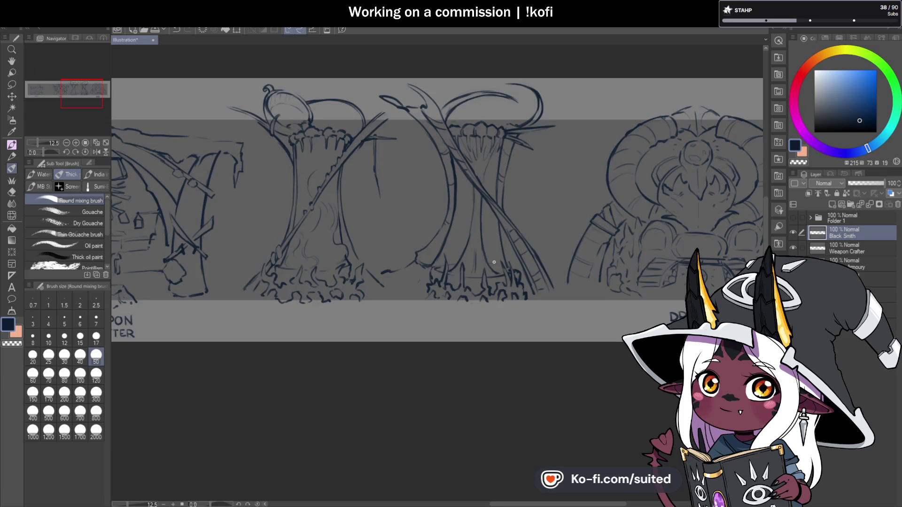
key("m")
mouse_move(402, 67)
left_mouse_down()
mouse_move(373, 96)
mouse_move(408, 223)
mouse_move(390, 277)
mouse_move(432, 331)
mouse_move(553, 307)
mouse_move(540, 59)
left_mouse_up()
Shrink the selected tree sketch slightly, shift it right, confirm and deselect
key("ctrl+t")
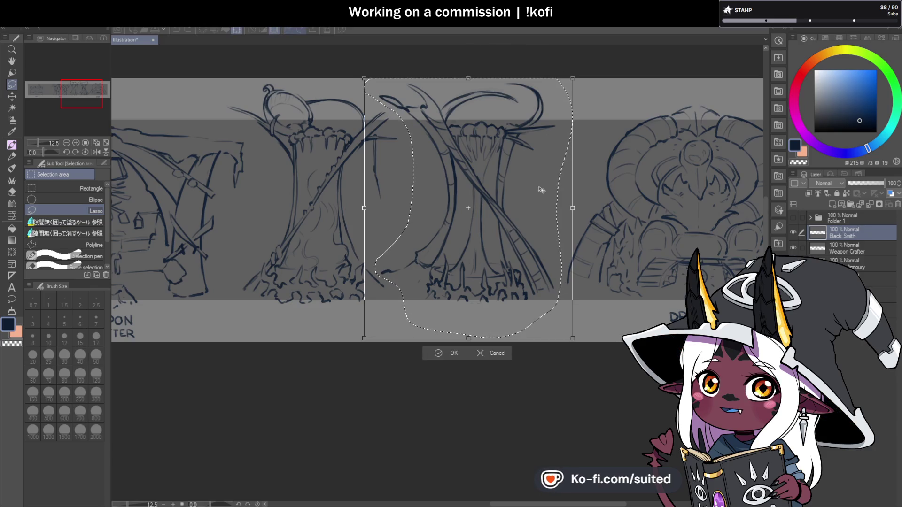
left_click_drag(572, 83, 566, 92)
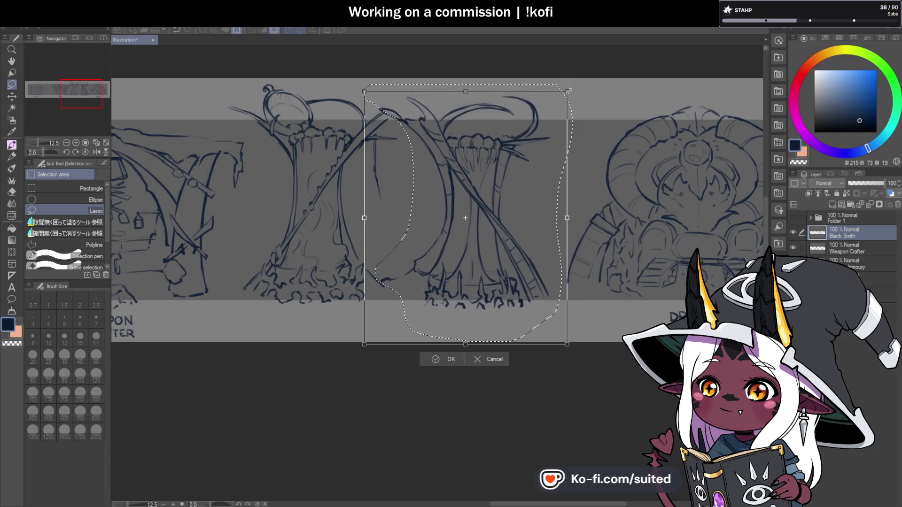
left_click_drag(539, 195, 551, 197)
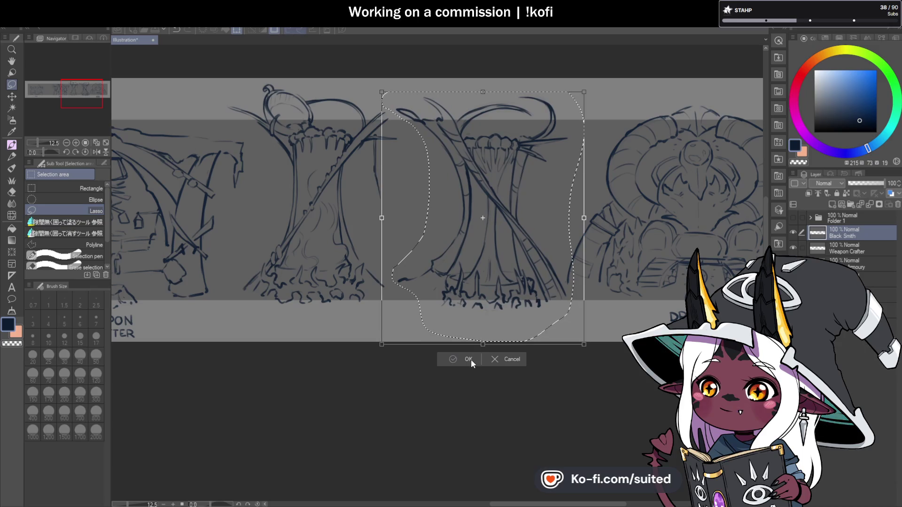
key("Return")
key("ctrl+d")
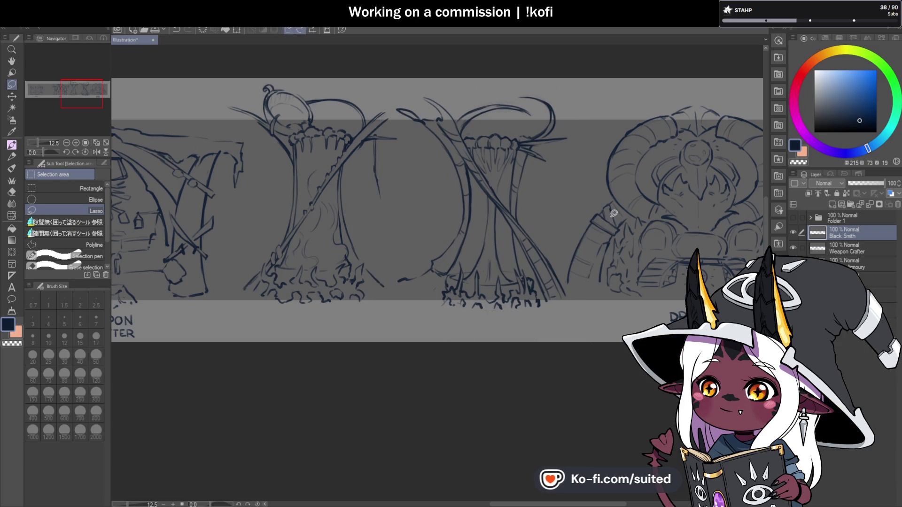
Shrink the tree sketch further and move it up and to the right
key("ctrl+t")
mouse_move(566, 84)
left_mouse_down()
mouse_move(547, 109)
mouse_move(497, 130)
left_mouse_up()
mouse_move(453, 276)
left_mouse_down()
mouse_move(507, 245)
mouse_move(508, 219)
mouse_move(500, 221)
left_mouse_up()
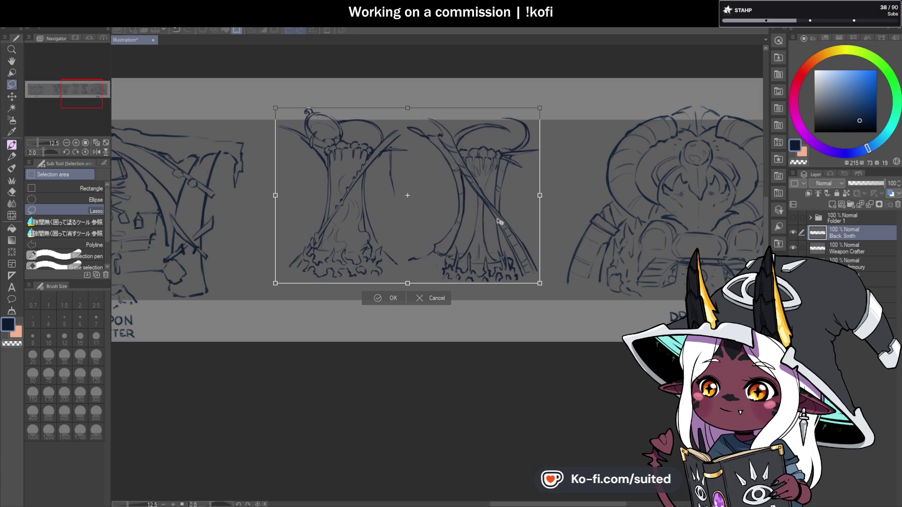
left_click(395, 298)
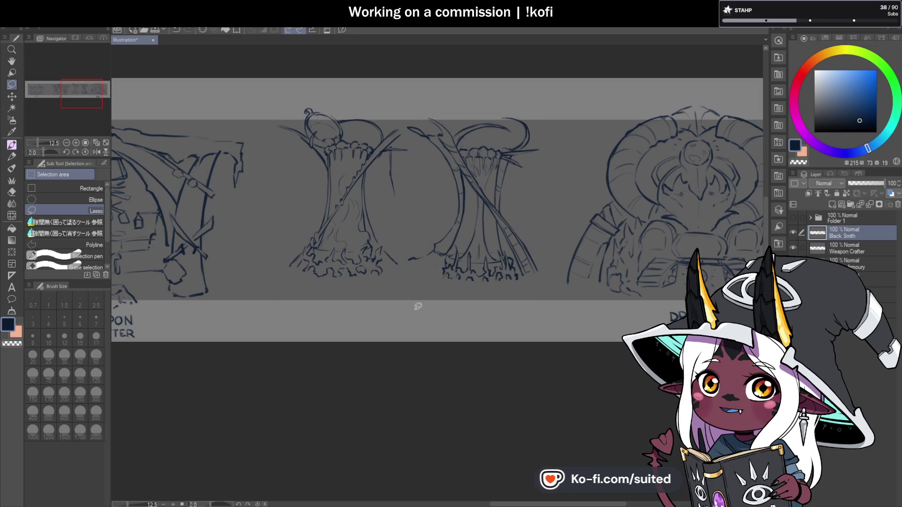
Lasso the right-hand tree and move it further right
scroll(496, 172, "down", 2)
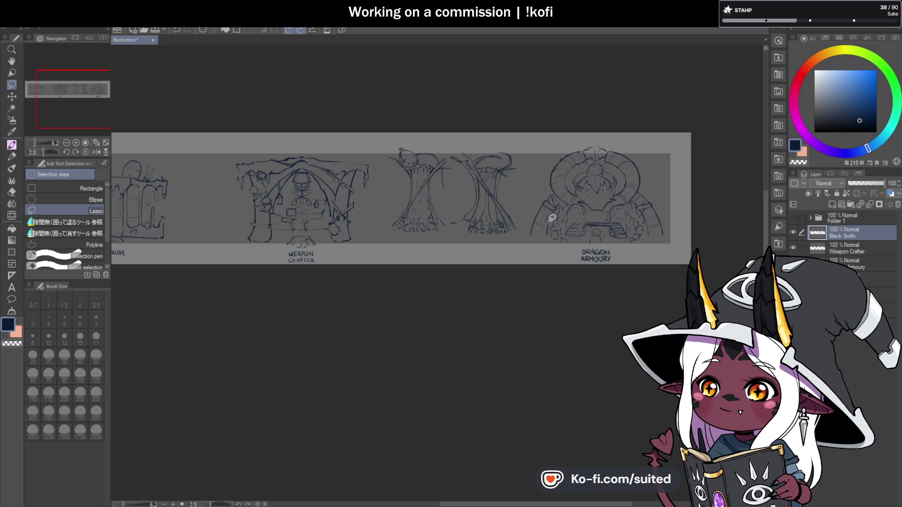
scroll(489, 178, "up", 4)
mouse_move(373, 64)
left_mouse_down()
mouse_move(323, 80)
mouse_move(380, 203)
left_mouse_up()
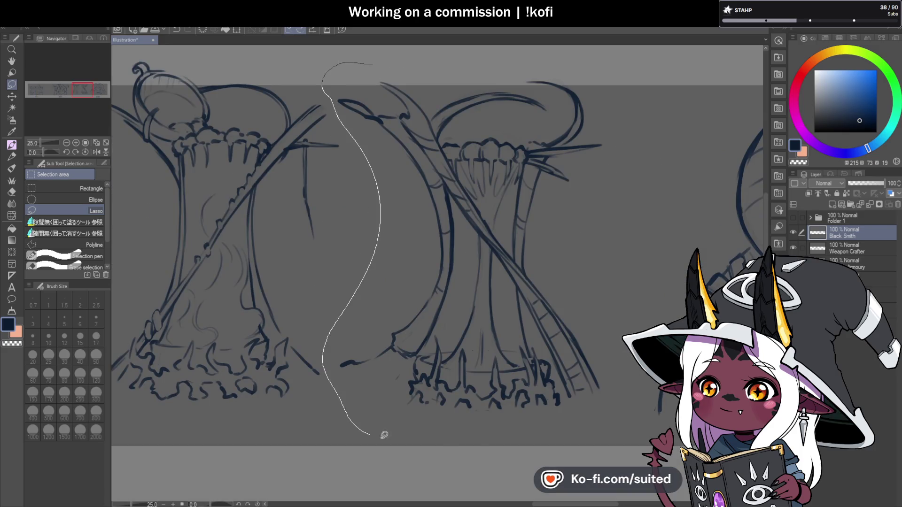
mouse_move(610, 402)
left_mouse_down()
mouse_move(608, 70)
mouse_move(554, 47)
left_mouse_up()
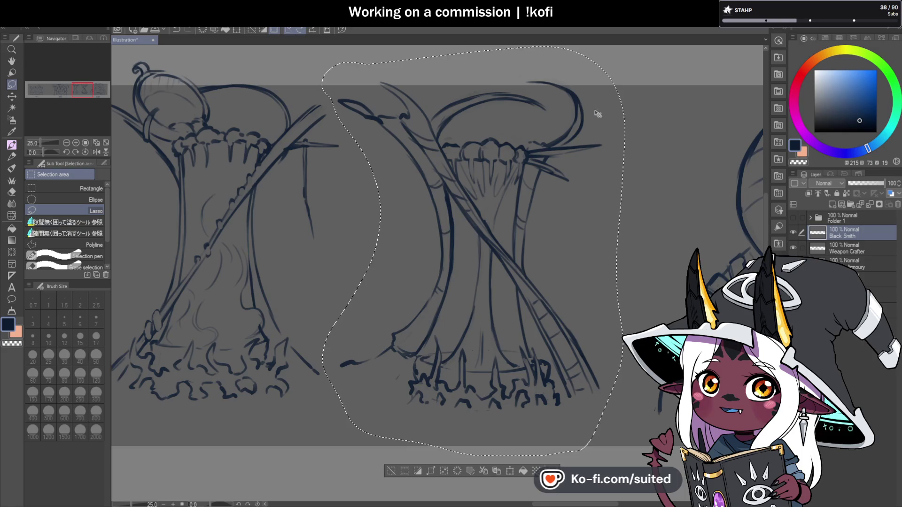
key("ctrl+t")
left_click_drag(547, 252, 568, 259)
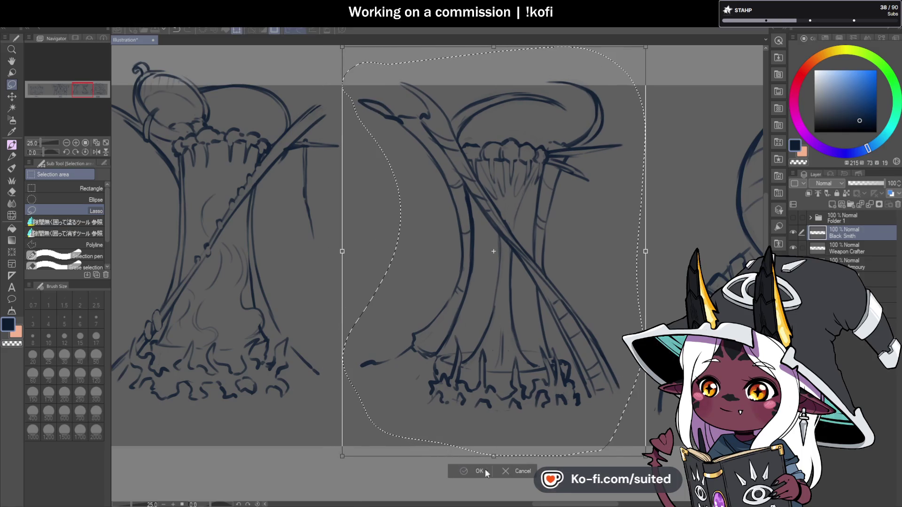
key("Return")
Shrink both tree sketches together and return to the brush
scroll(581, 259, "down", 5)
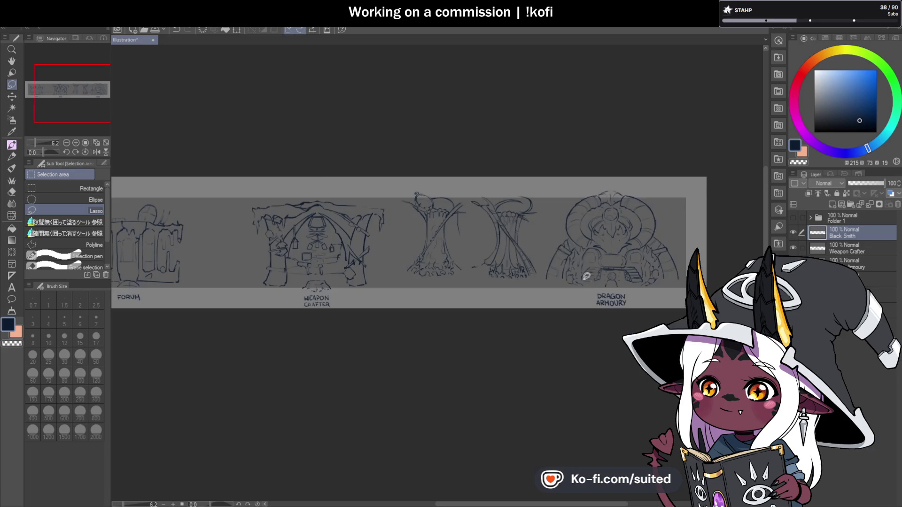
scroll(581, 258, "up", 2)
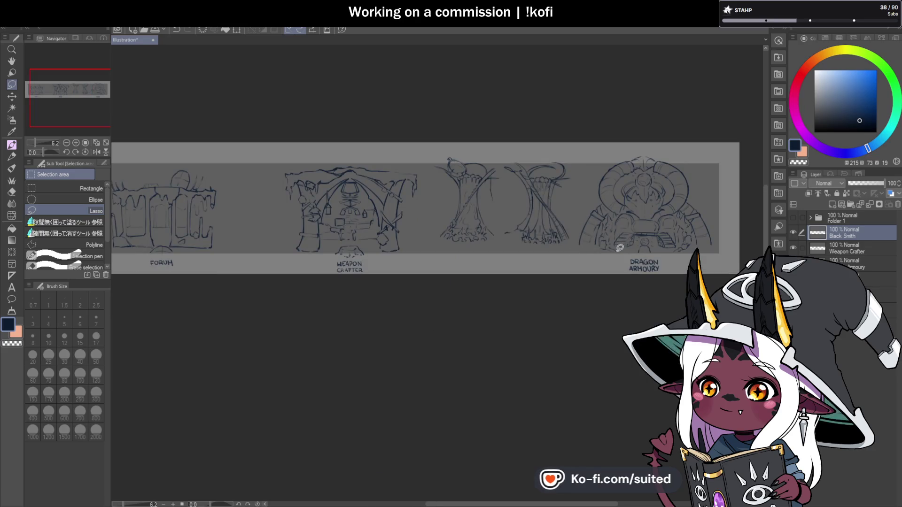
key("ctrl+t")
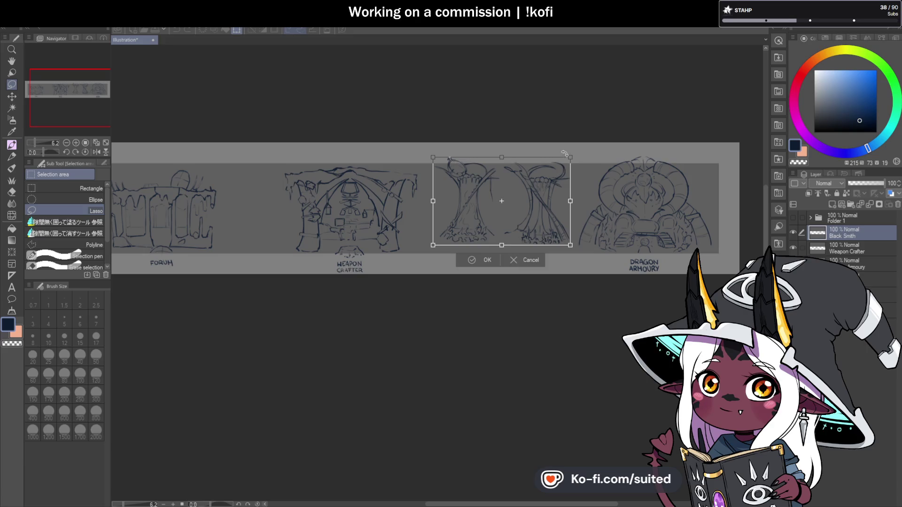
left_click_drag(570, 155, 563, 163)
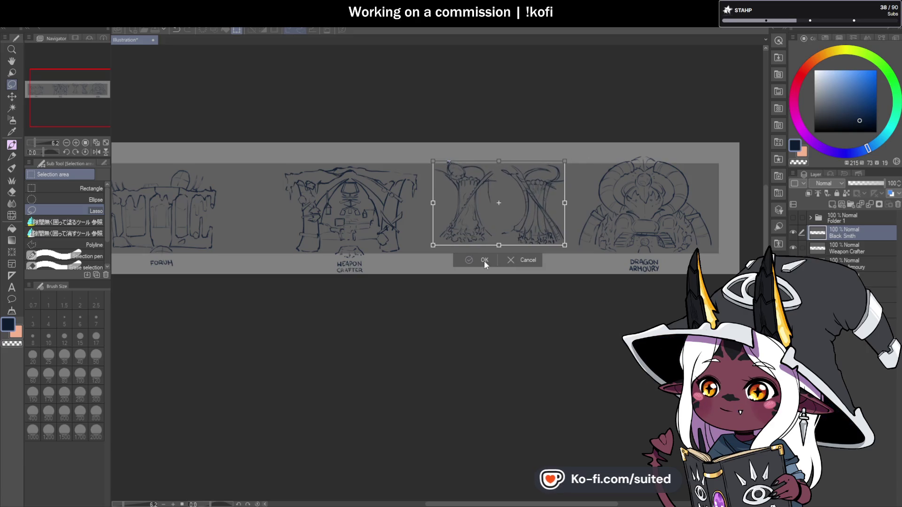
left_click(484, 260)
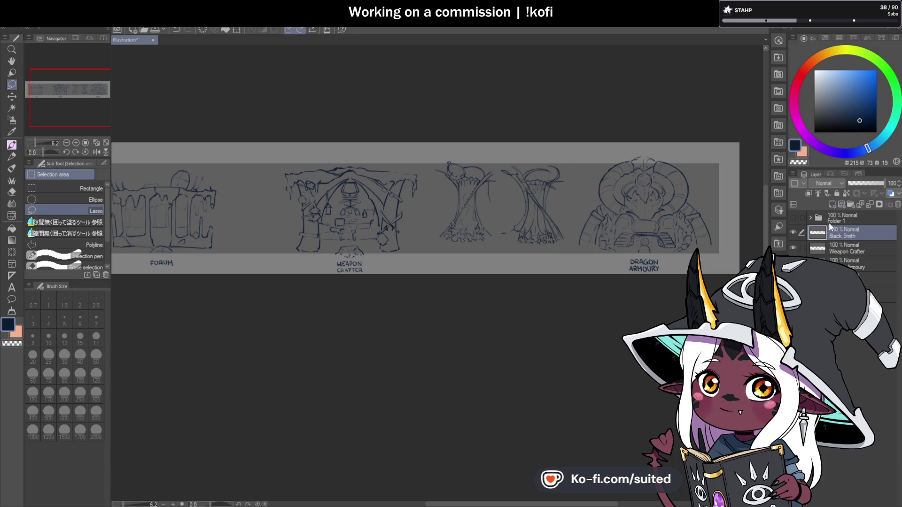
key("b")
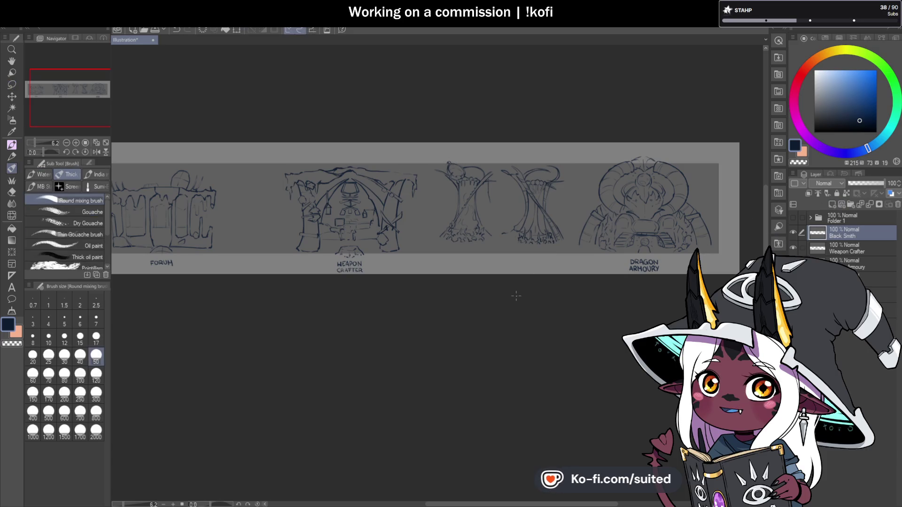
scroll(522, 275, "up", 7)
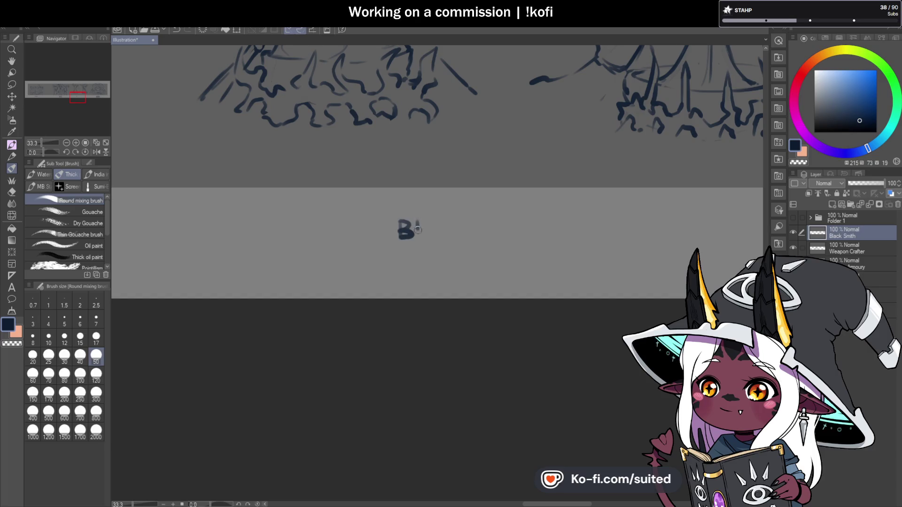
mouse_move(457, 223)
left_mouse_down()
mouse_move(446, 231)
mouse_move(457, 240)
mouse_move(480, 239)
left_mouse_up()
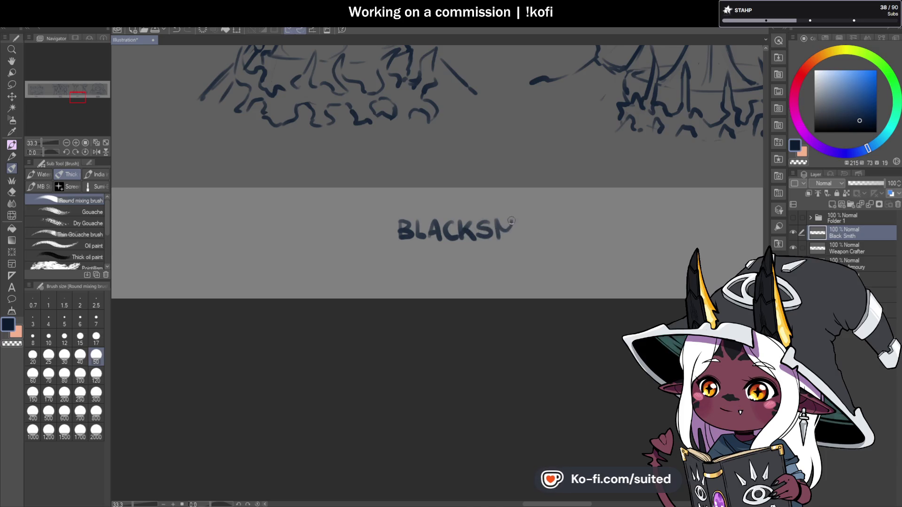
mouse_move(524, 220)
left_mouse_down()
mouse_move(546, 218)
mouse_move(535, 241)
mouse_move(561, 238)
left_mouse_up()
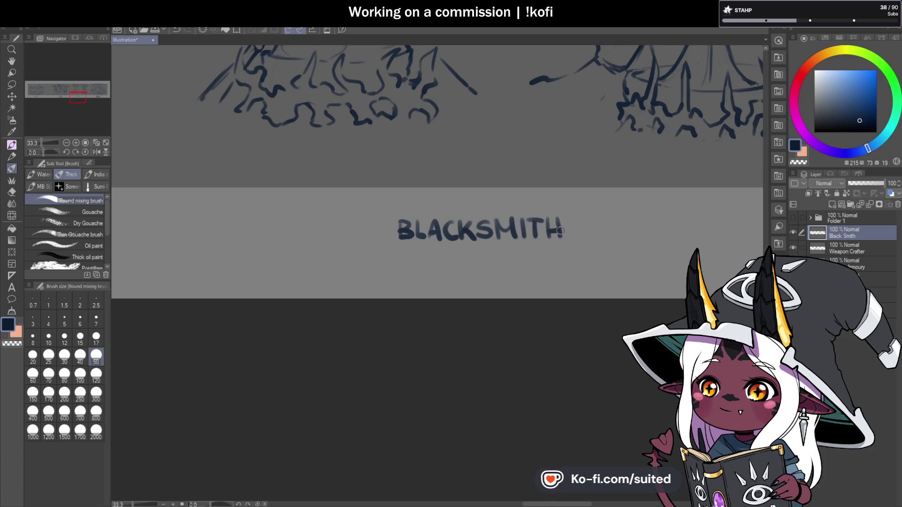
scroll(411, 291, "down", 4)
scroll(462, 280, "up", 1)
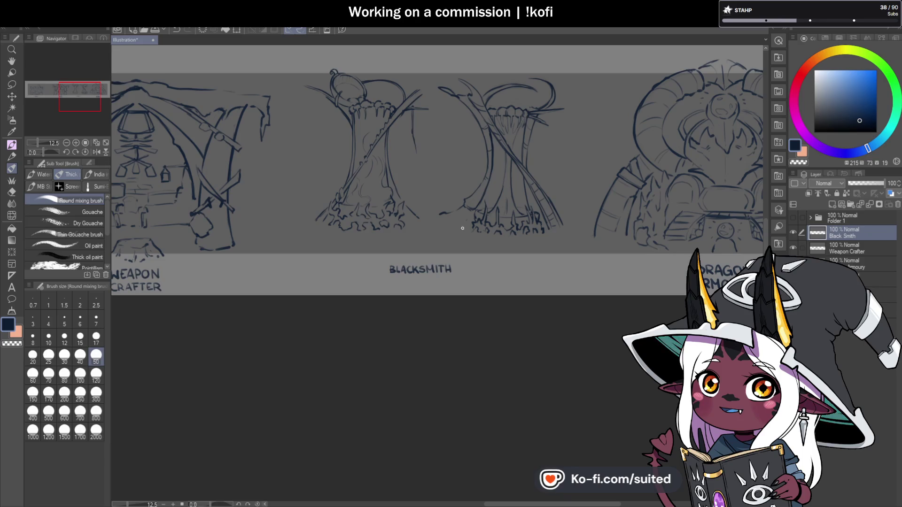
Lasso the BLACKSMITH label and move it slightly right
key("m")
mouse_move(437, 254)
left_mouse_down()
mouse_move(376, 268)
mouse_move(451, 249)
left_mouse_up()
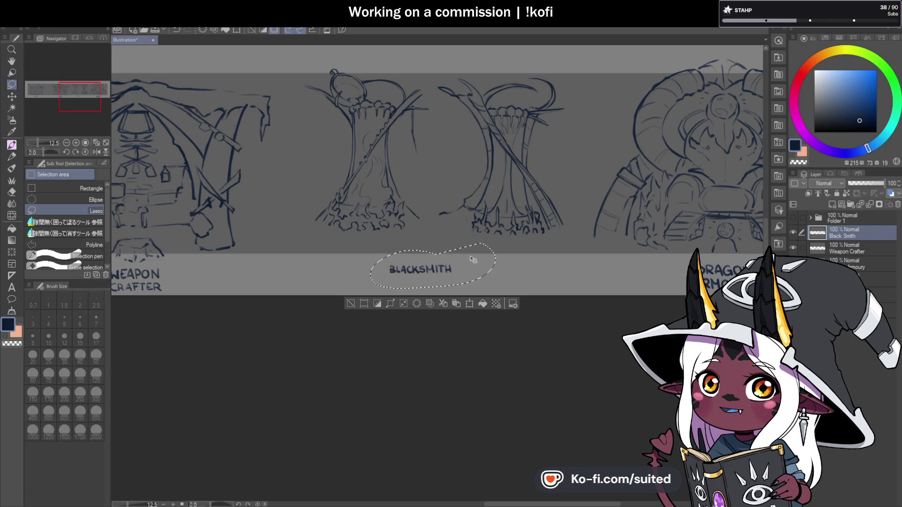
key("ctrl+t")
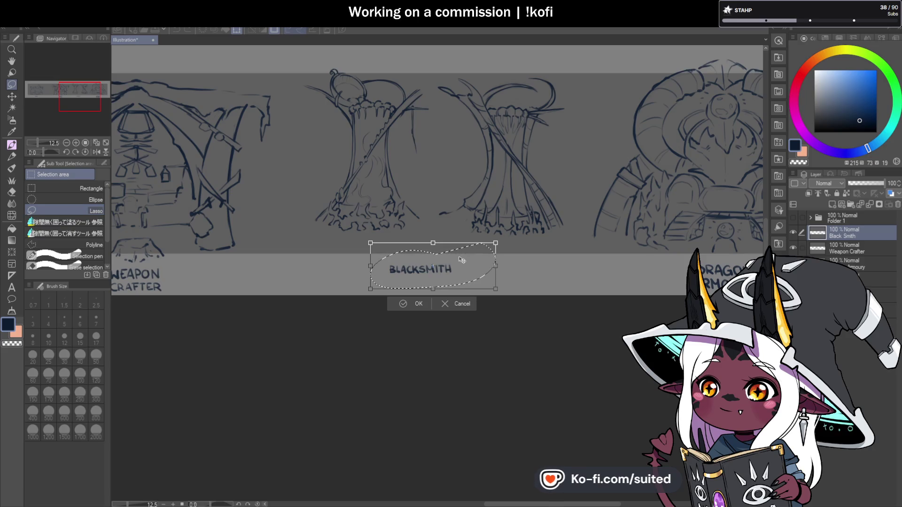
left_click_drag(462, 275, 476, 275)
left_click(429, 304)
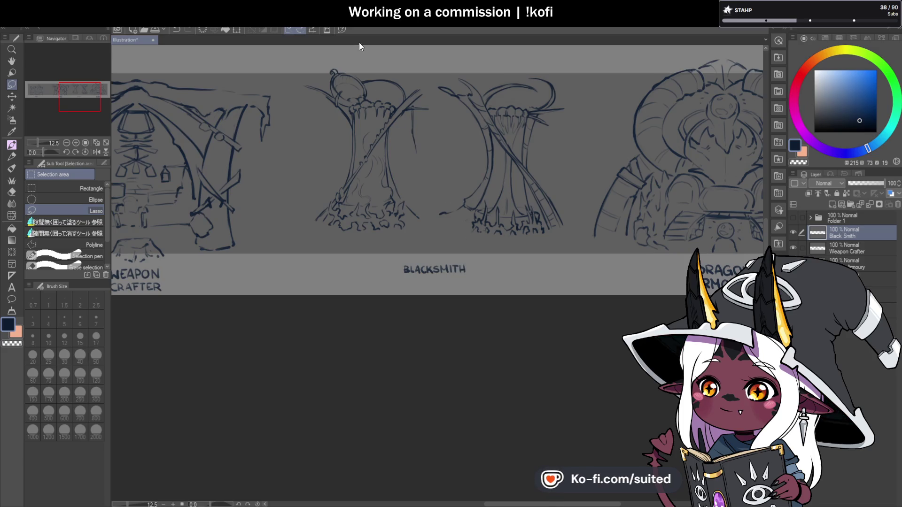
Scale the whole Black Smith layer drawing down slightly and move it up and right
scroll(349, 74, "up", 4)
key("b")
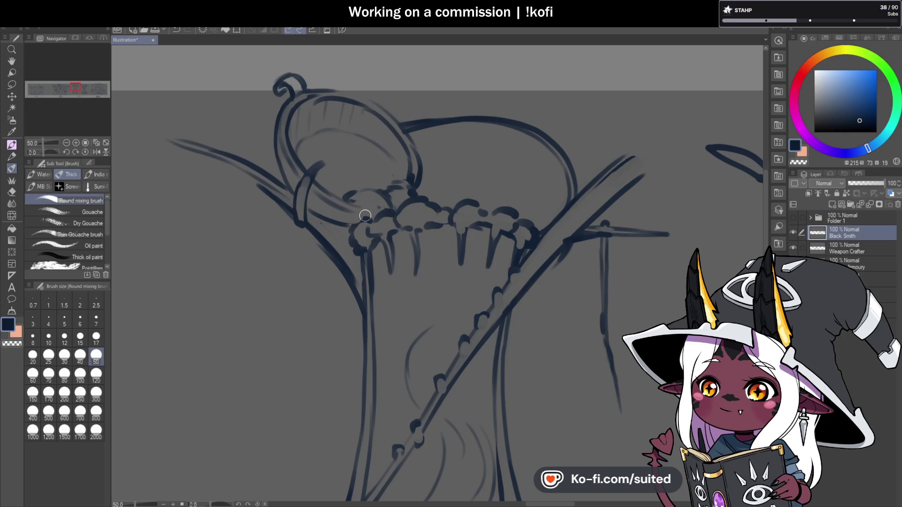
scroll(397, 226, "down", 4)
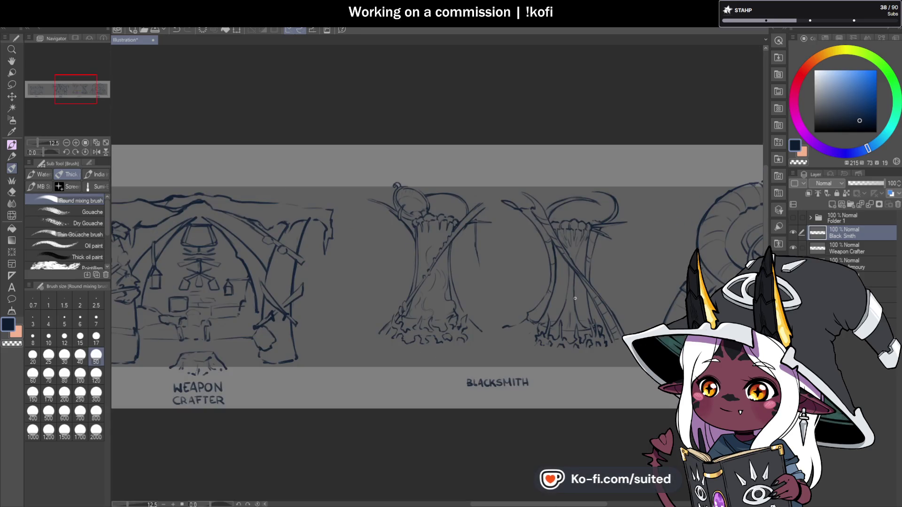
scroll(589, 175, "down", 2)
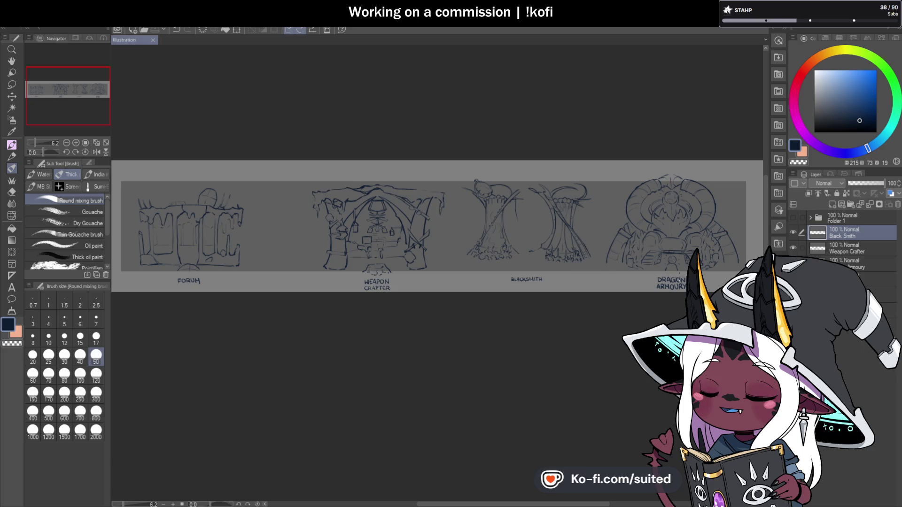
scroll(557, 262, "up", 1)
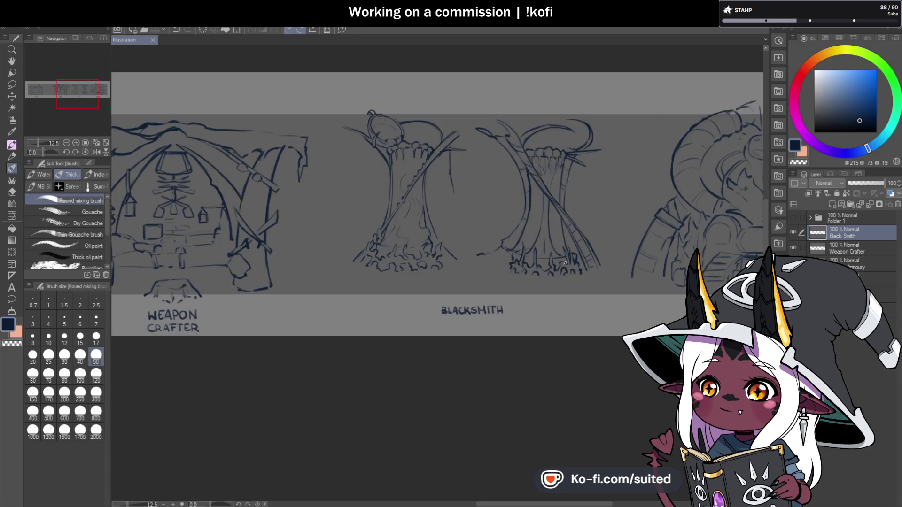
key("ctrl+t")
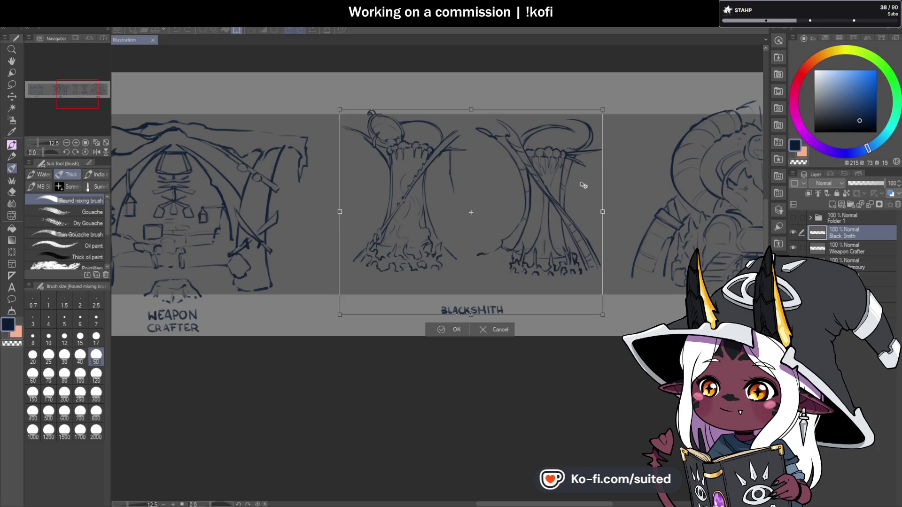
left_click_drag(597, 116, 586, 122)
mouse_move(559, 229)
left_mouse_down()
mouse_move(559, 220)
mouse_move(580, 223)
left_mouse_up()
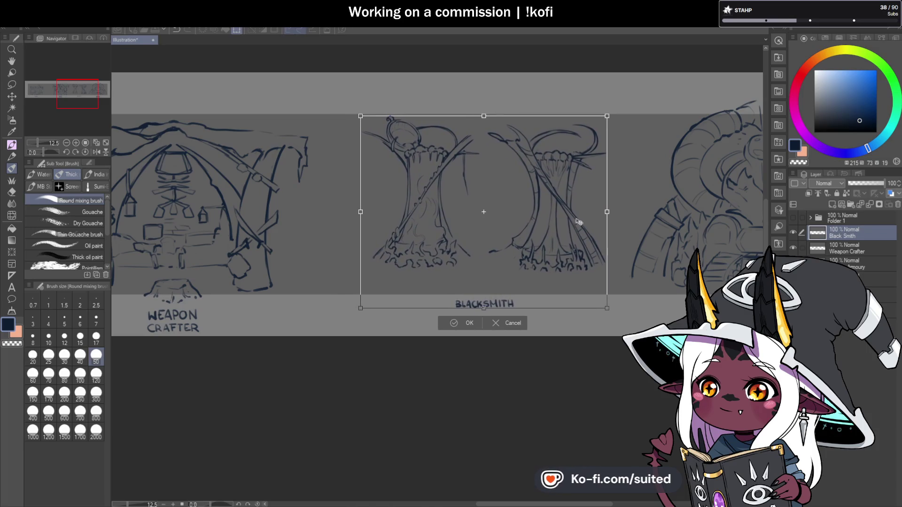
left_click(470, 324)
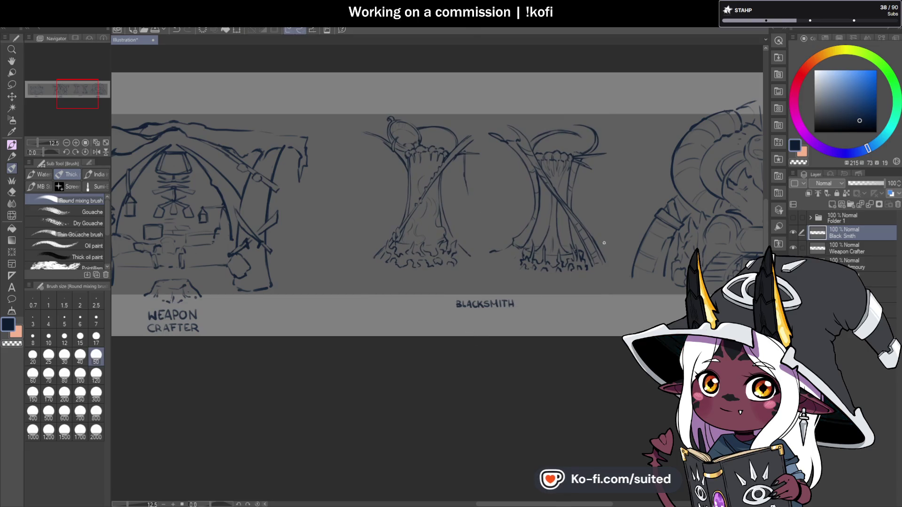
scroll(457, 208, "down", 2)
scroll(367, 248, "up", 2)
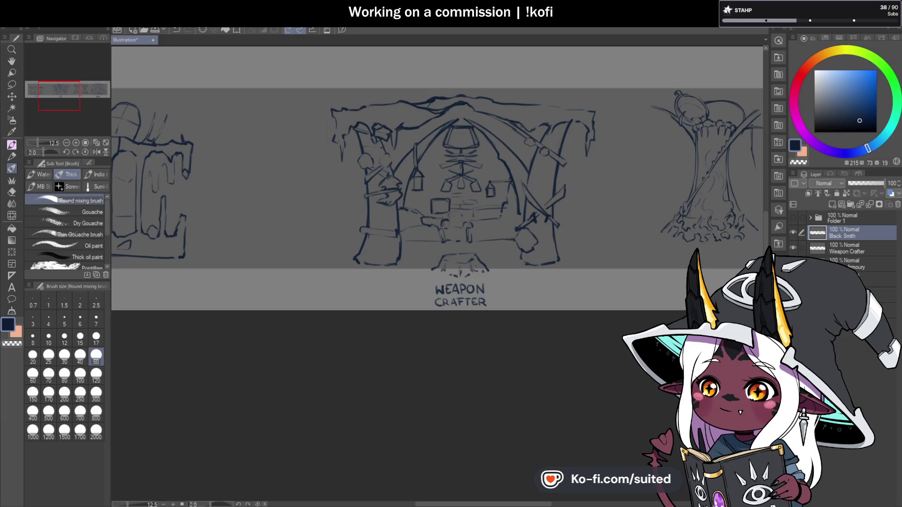
Create a raster layer above Black Smith and name it 'Wt Resin Crafter'
left_click(832, 205)
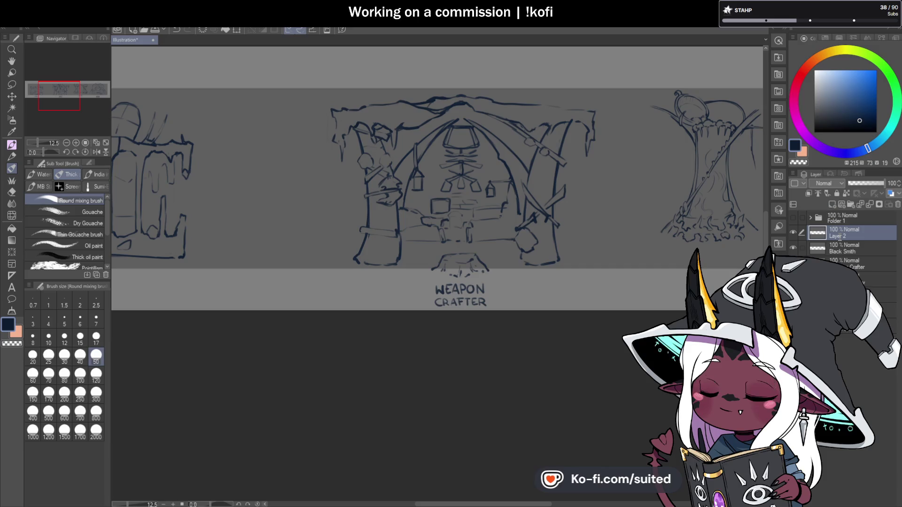
type("Wt Resin Crafter")
key("Return")
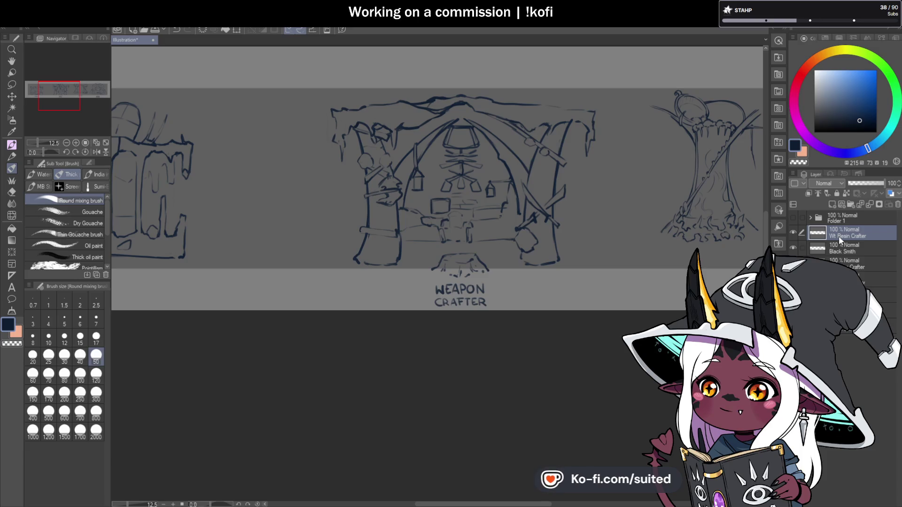
scroll(458, 221, "down", 2)
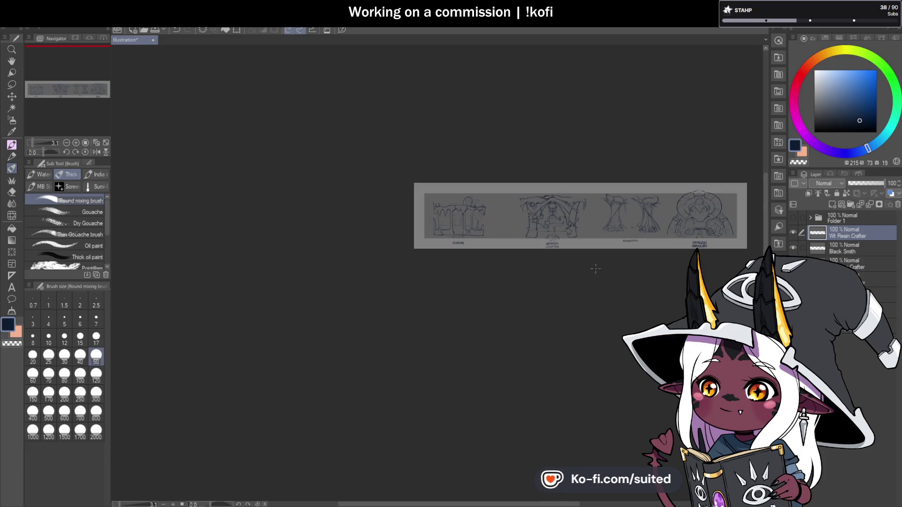
Hide Folder 1 after testing a navy dot near the Forum sketch
scroll(458, 221, "up", 1)
scroll(458, 221, "down", 1)
scroll(423, 235, "up", 1)
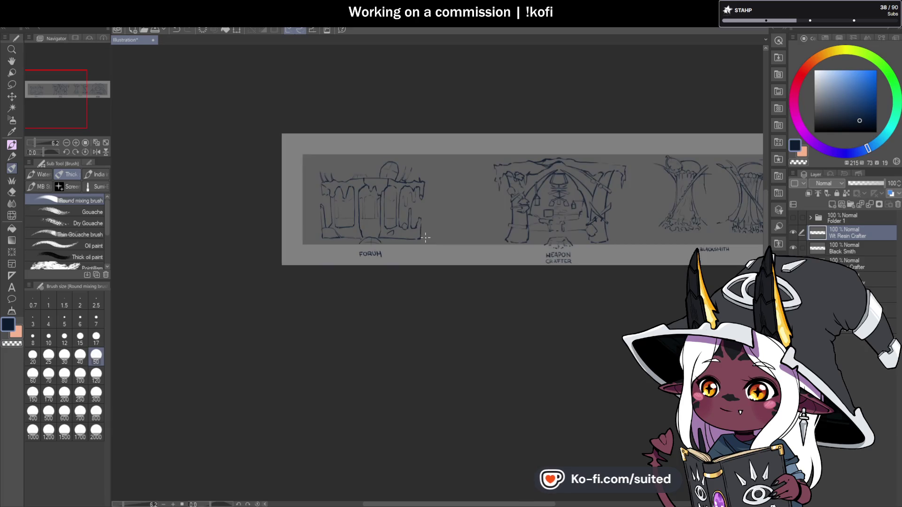
scroll(424, 271, "down", 1)
scroll(547, 240, "up", 1)
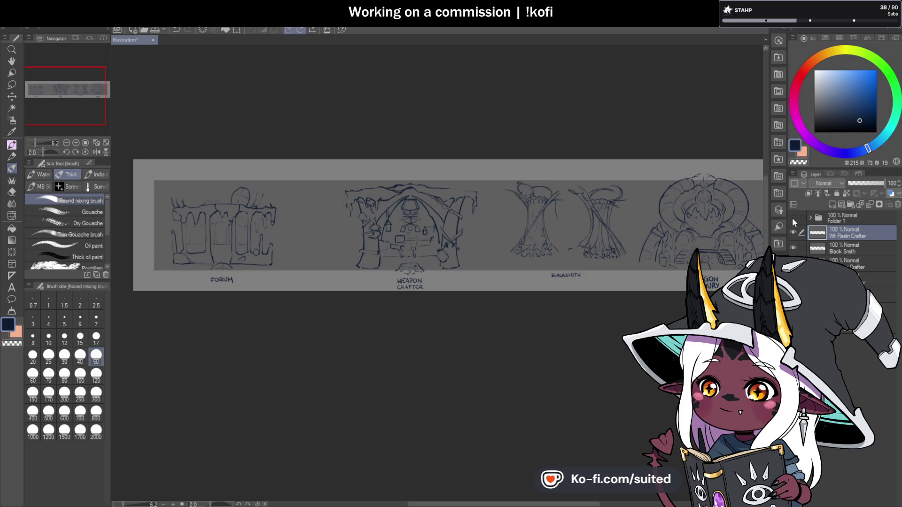
left_click(169, 193)
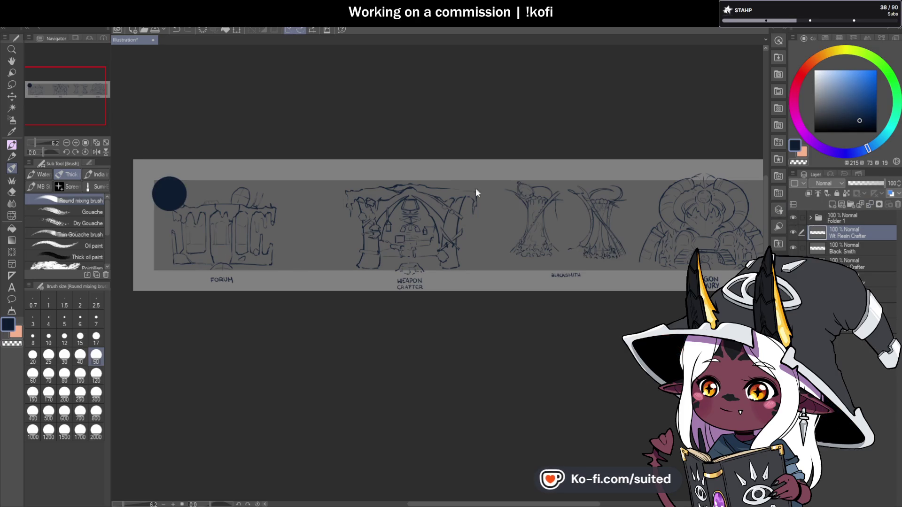
left_click(859, 218)
key("ctrl+t")
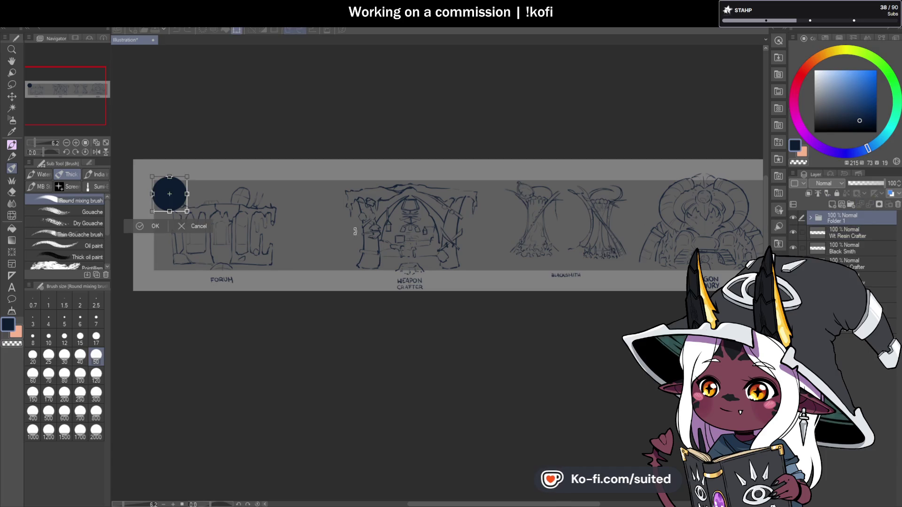
mouse_move(182, 198)
left_mouse_down()
mouse_move(370, 204)
mouse_move(580, 231)
left_mouse_up()
left_click(597, 257)
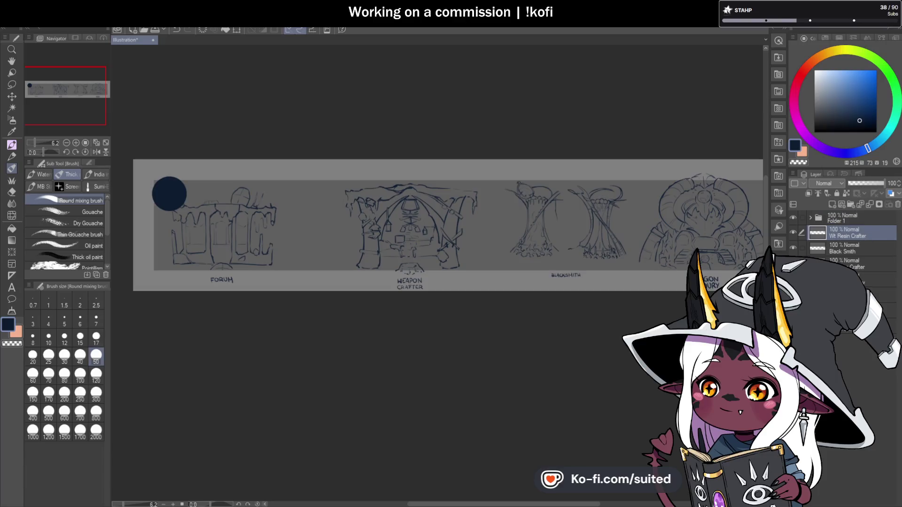
left_click(793, 218)
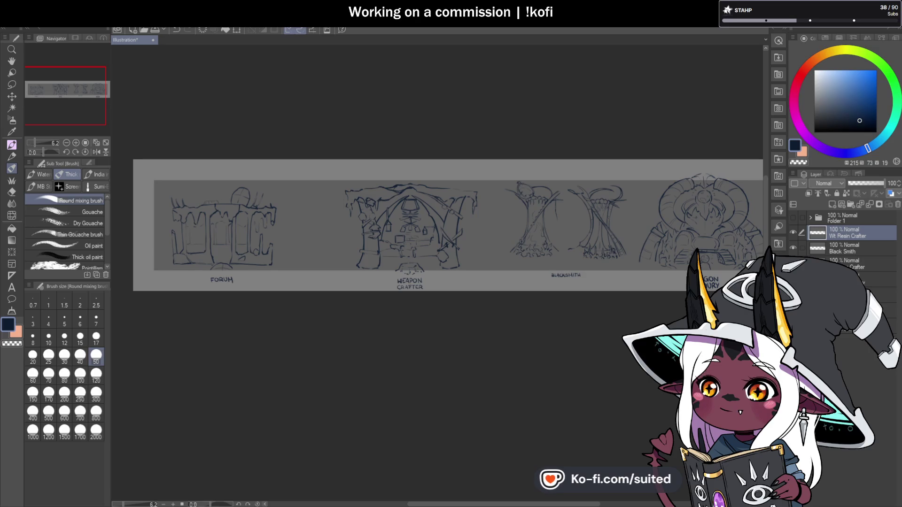
On the Black Smith layer, shift the stump sketches right, then drag them far left
scroll(460, 279, "down", 2)
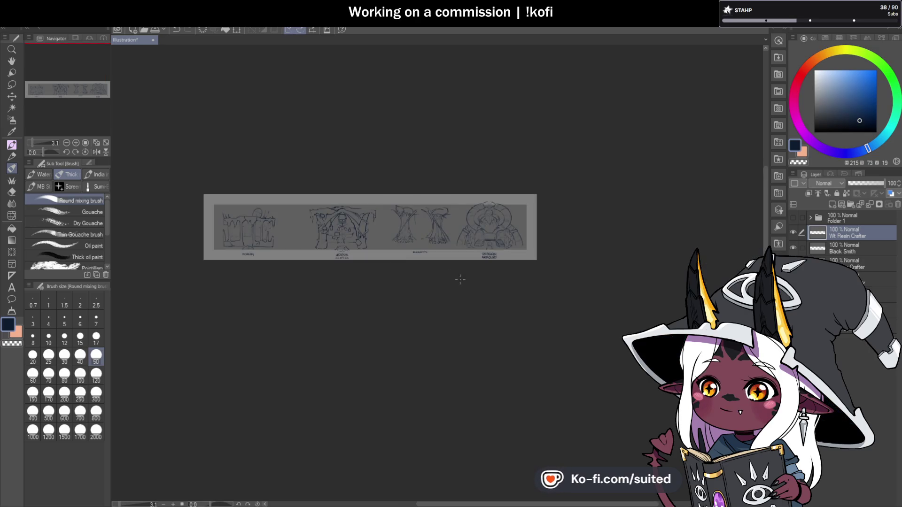
scroll(424, 229, "up", 4)
left_click(855, 250)
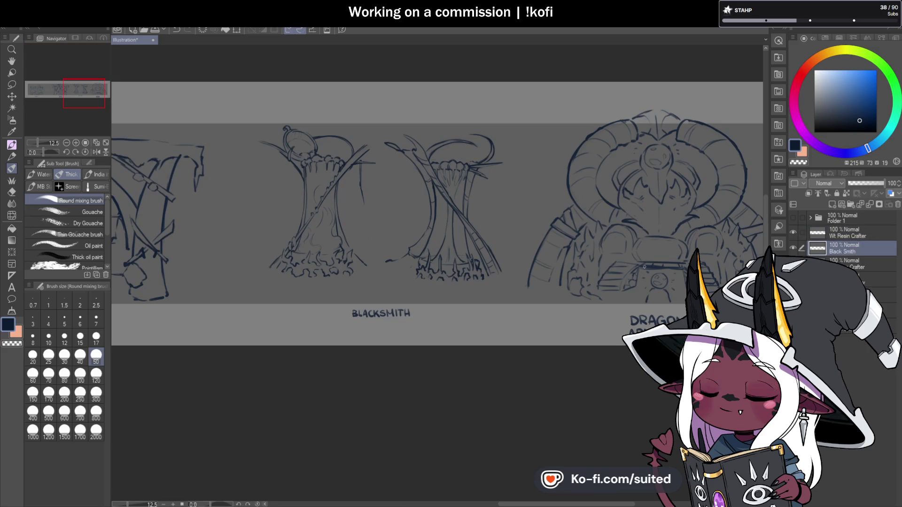
key("ctrl+t")
left_click_drag(504, 267, 532, 259)
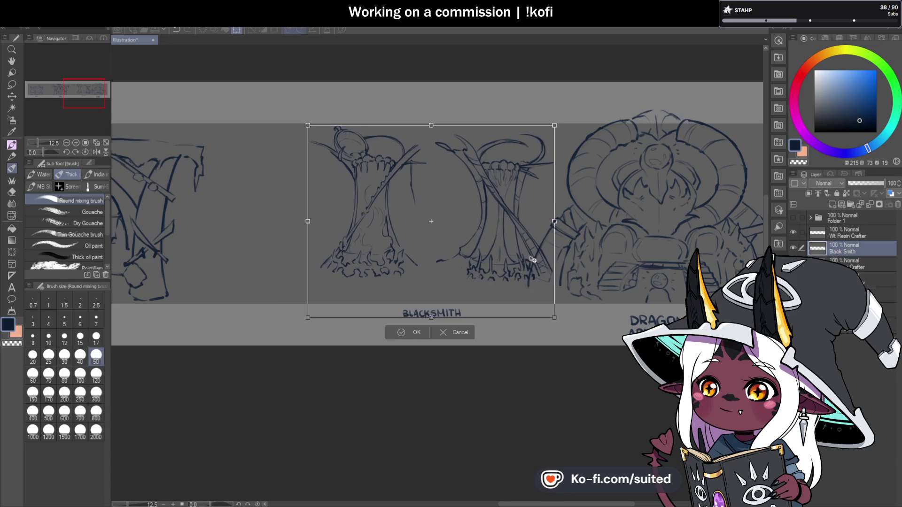
left_click(417, 332)
key("ctrl+t")
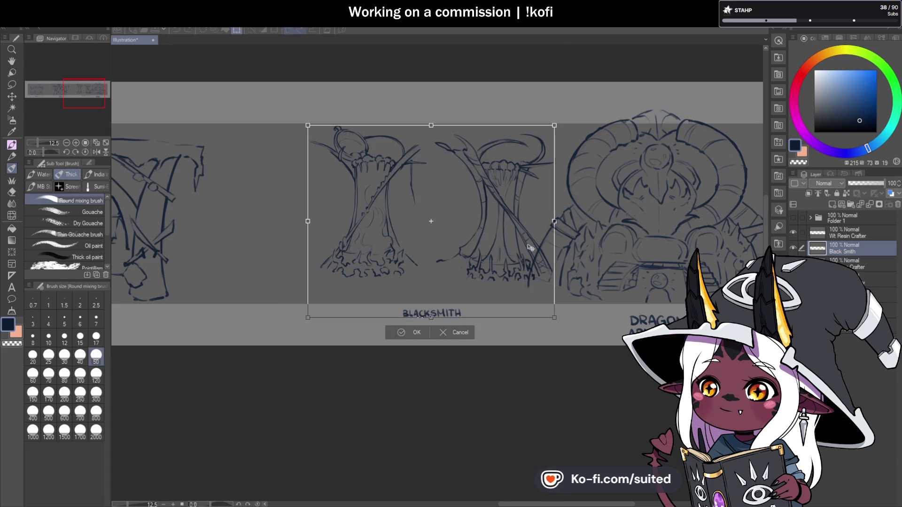
left_click_drag(516, 249, 346, 247)
Confirm the blacksmith sketches' leftward move and switch to the Wt Resin Crafter layer
key("Return")
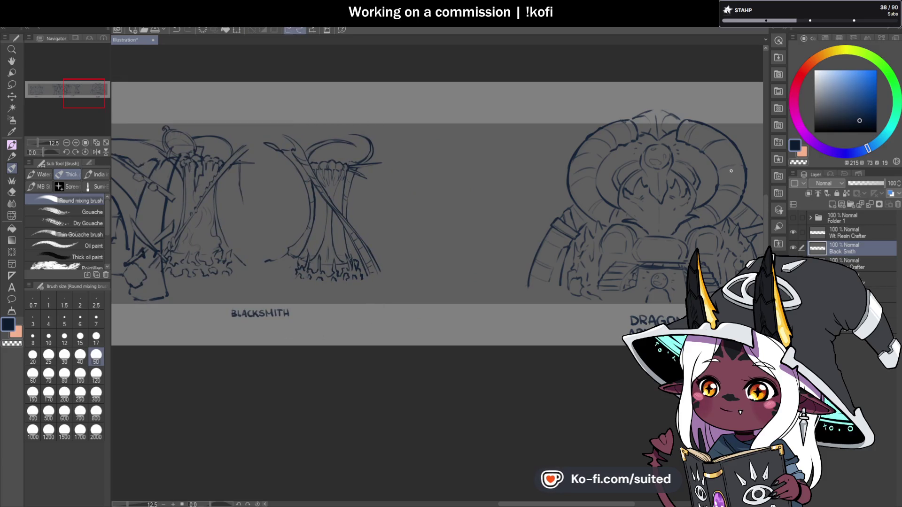
left_click(871, 232)
scroll(476, 227, "up", 2)
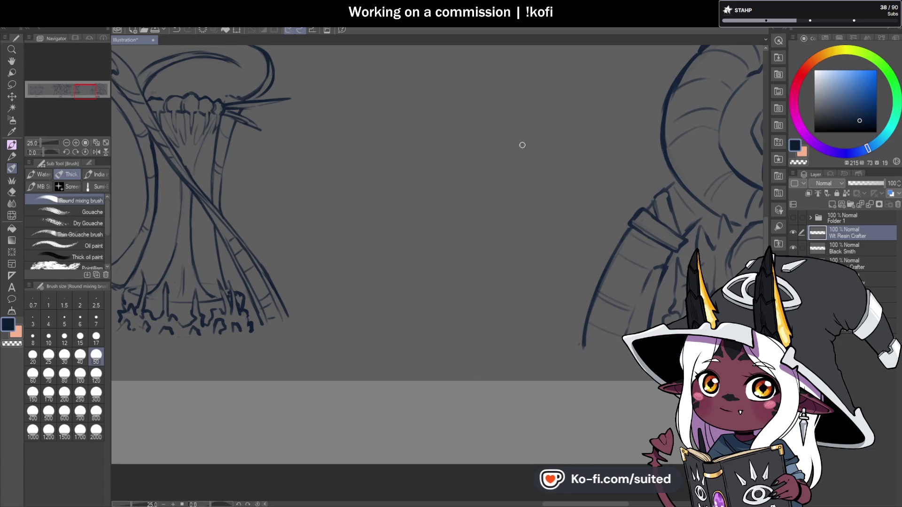
mouse_move(501, 146)
left_mouse_down()
mouse_move(449, 171)
mouse_move(514, 146)
left_mouse_up()
key("ctrl+z")
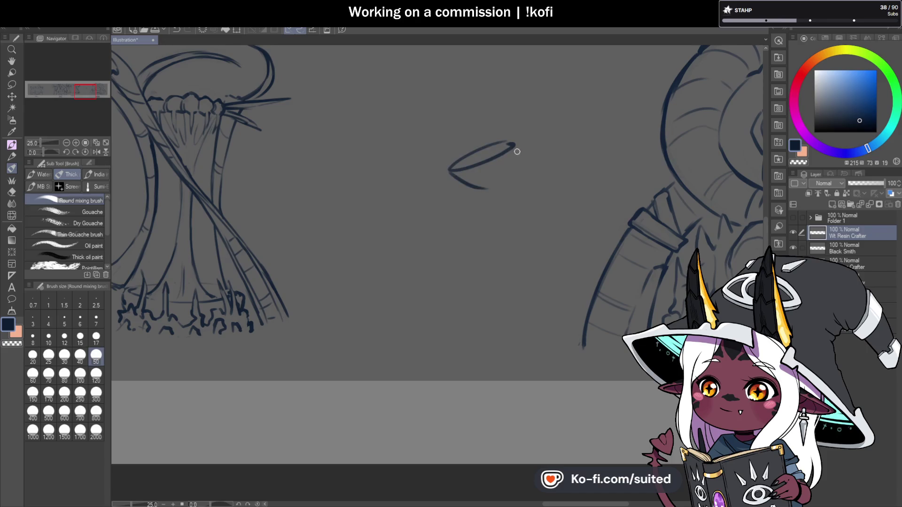
Retrace the bowl's side and left edge and the post's left lines, undoing a stray mark
mouse_move(507, 180)
left_mouse_down()
mouse_move(514, 145)
mouse_move(499, 142)
left_mouse_up()
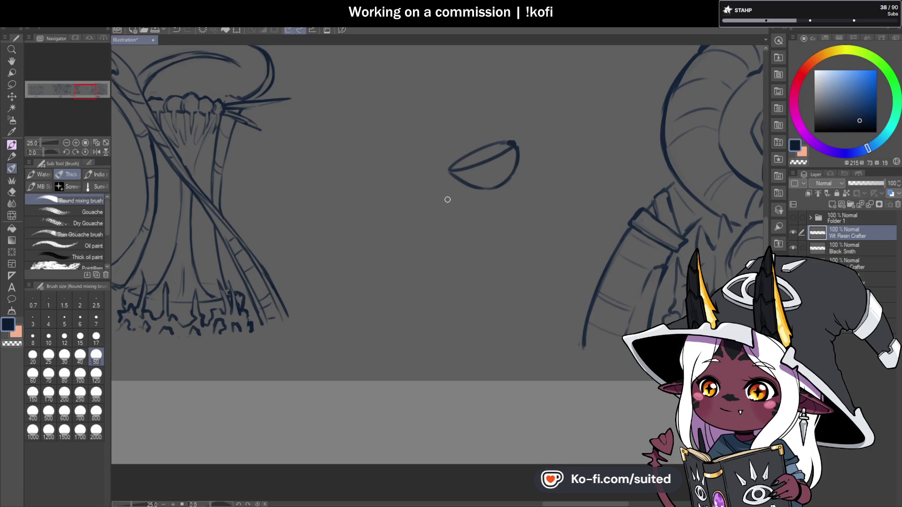
left_click_drag(459, 175, 462, 281)
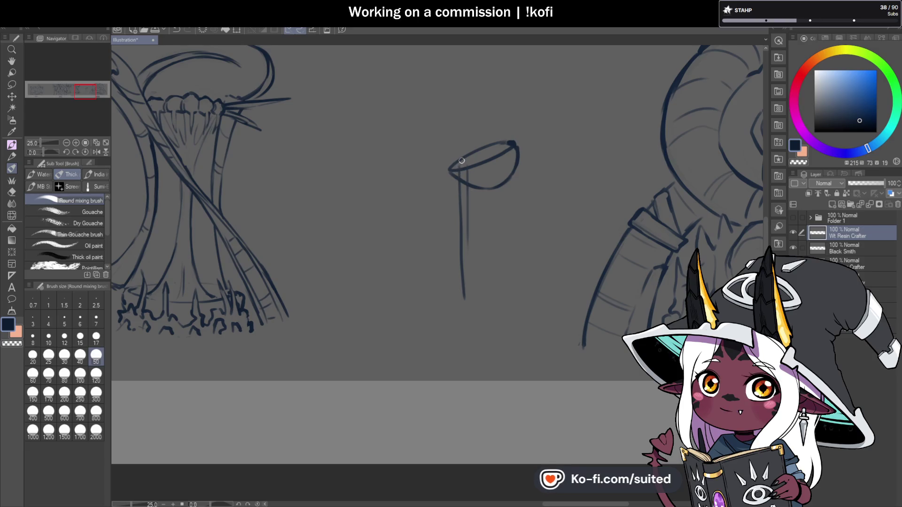
left_click_drag(457, 170, 467, 165)
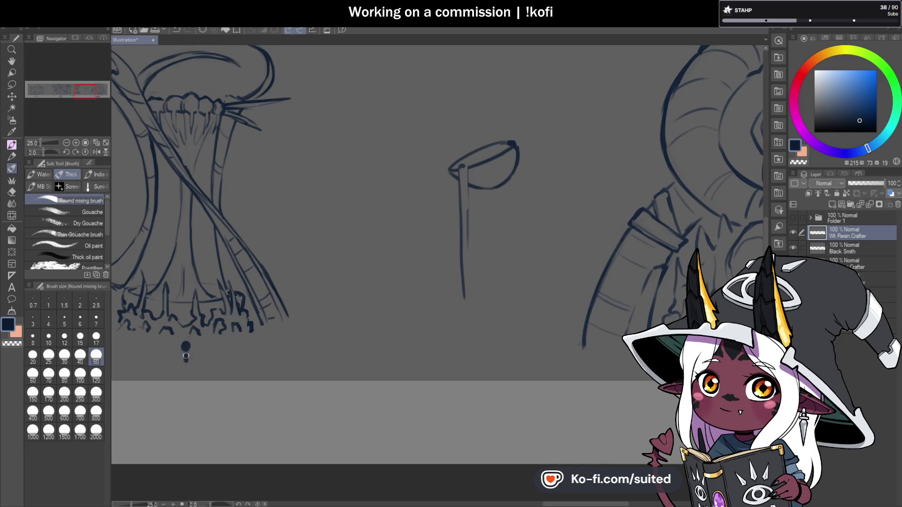
left_click_drag(186, 356, 186, 365)
key("ctrl+z")
key("ctrl+z")
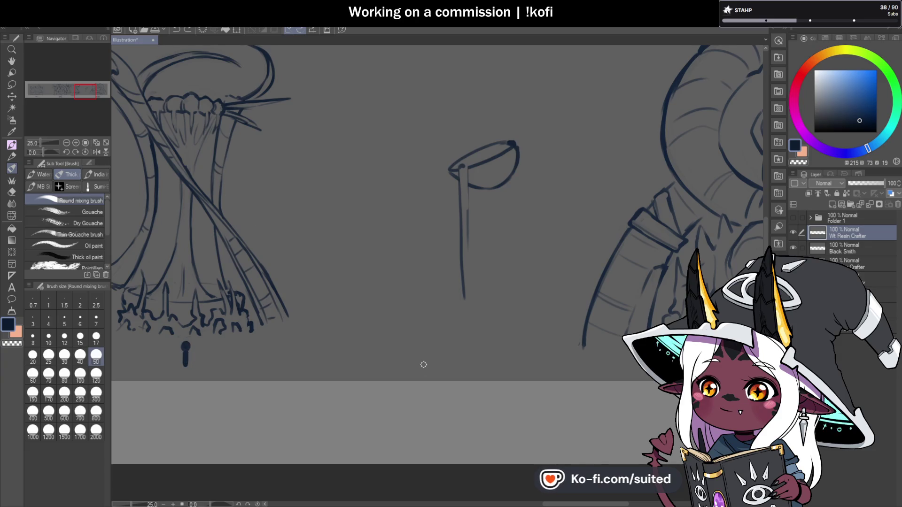
scroll(480, 280, "down", 5)
scroll(493, 248, "up", 5)
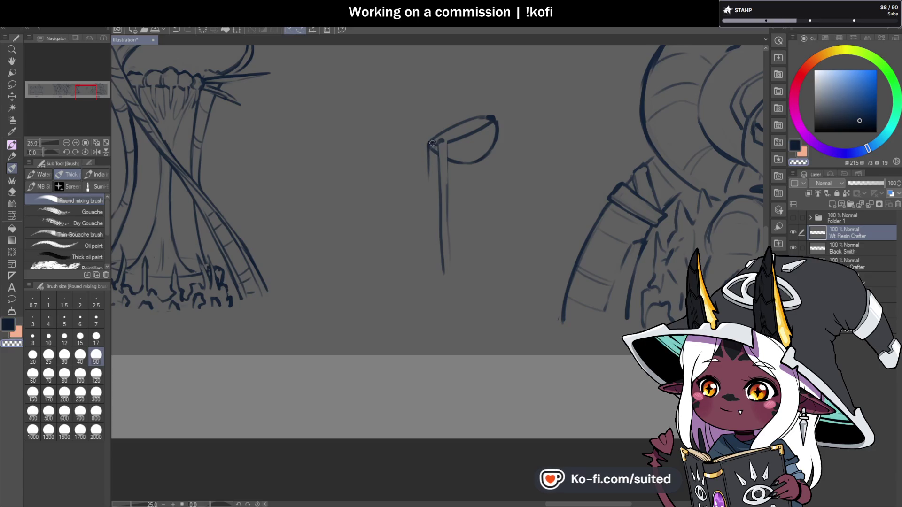
left_click_drag(431, 146, 434, 174)
scroll(478, 222, "down", 2)
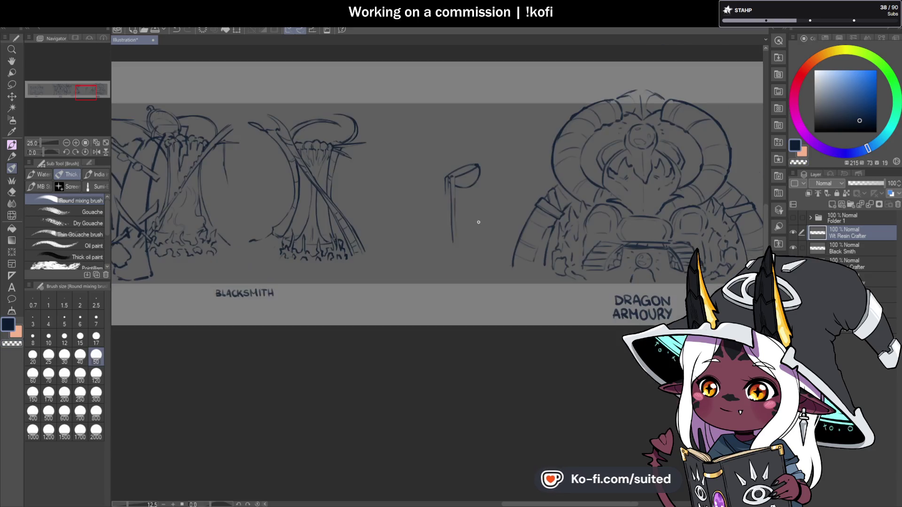
Extend the post's second line downward and sketch two ropes rising above the bowl
scroll(463, 240, "down", 2)
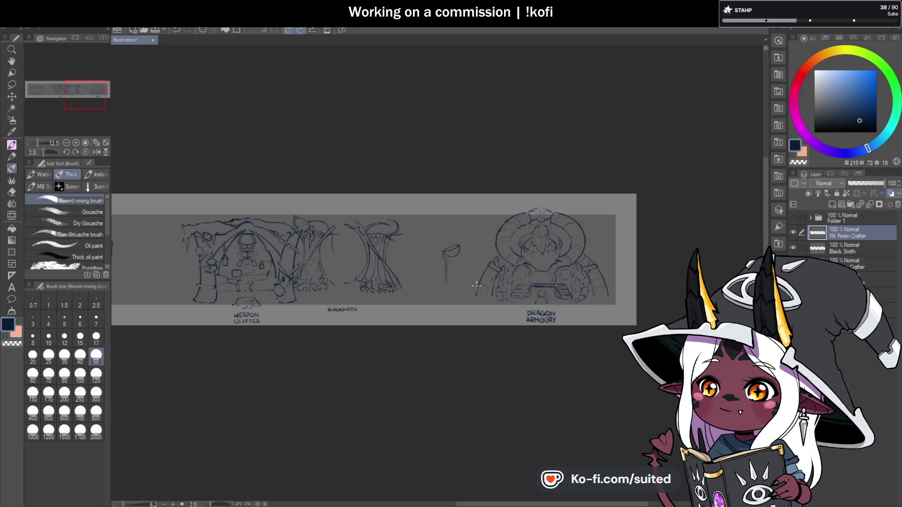
scroll(447, 256, "up", 4)
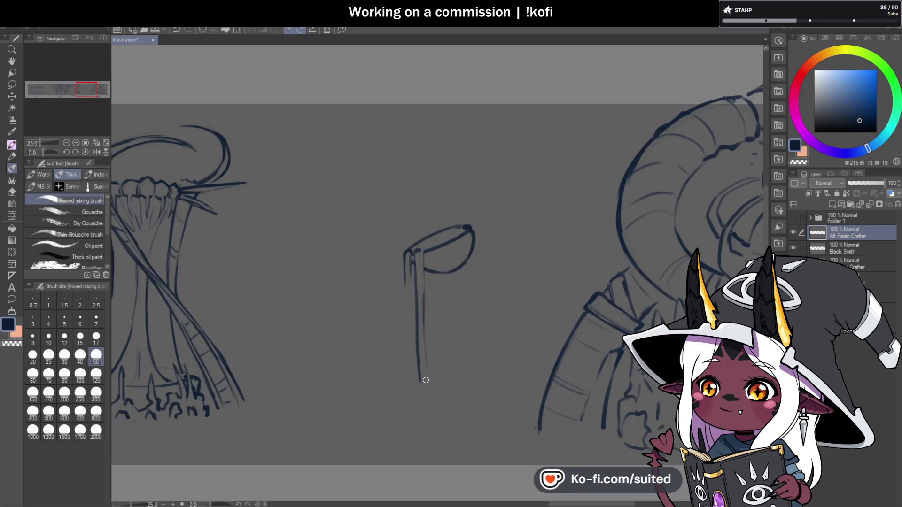
left_click_drag(439, 290, 448, 367)
key("c")
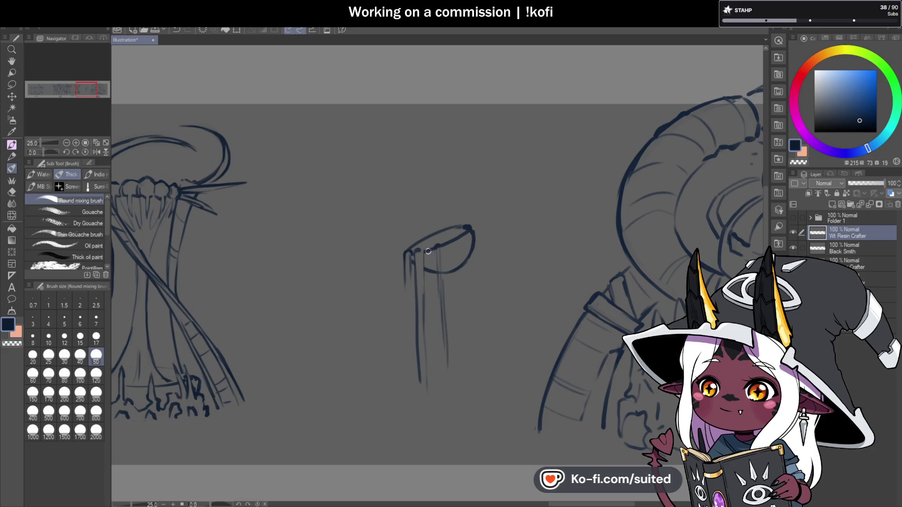
key("c")
key("c")
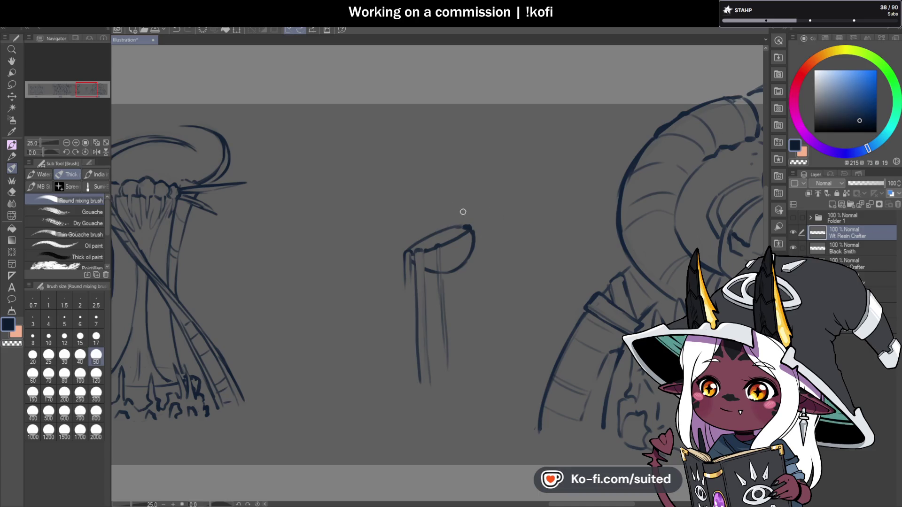
mouse_move(457, 241)
left_mouse_down()
mouse_move(464, 199)
mouse_move(472, 234)
left_mouse_up()
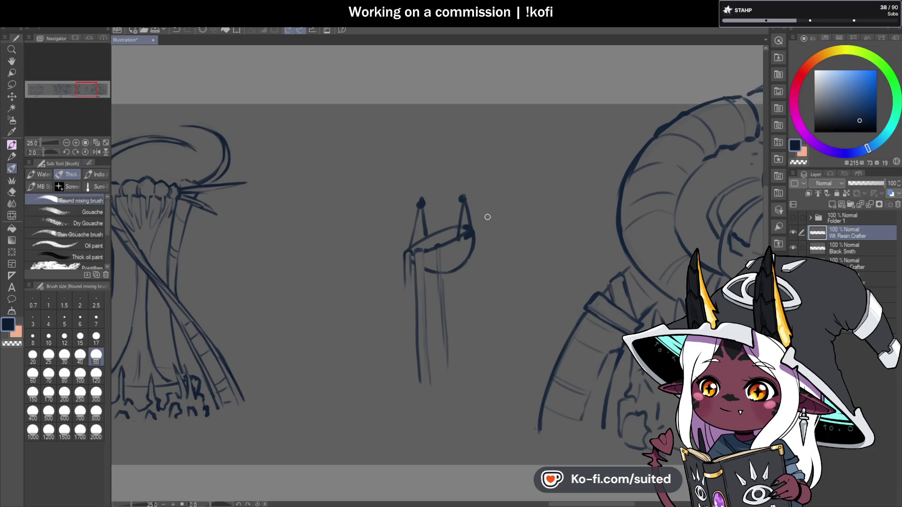
key("ctrl+z")
key("ctrl+z")
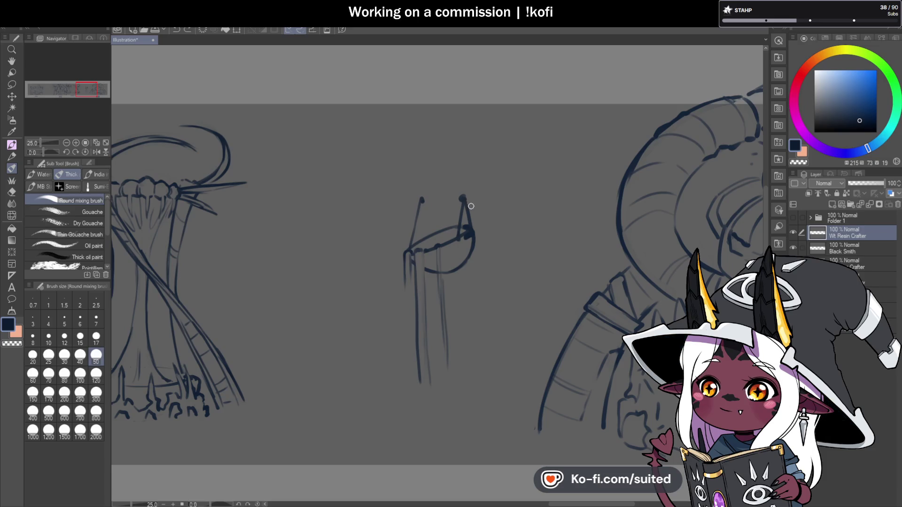
Redraw the left rope darker, add a round ring where the ropes meet, and save
mouse_move(413, 237)
left_mouse_down()
mouse_move(434, 153)
mouse_move(450, 153)
left_mouse_up()
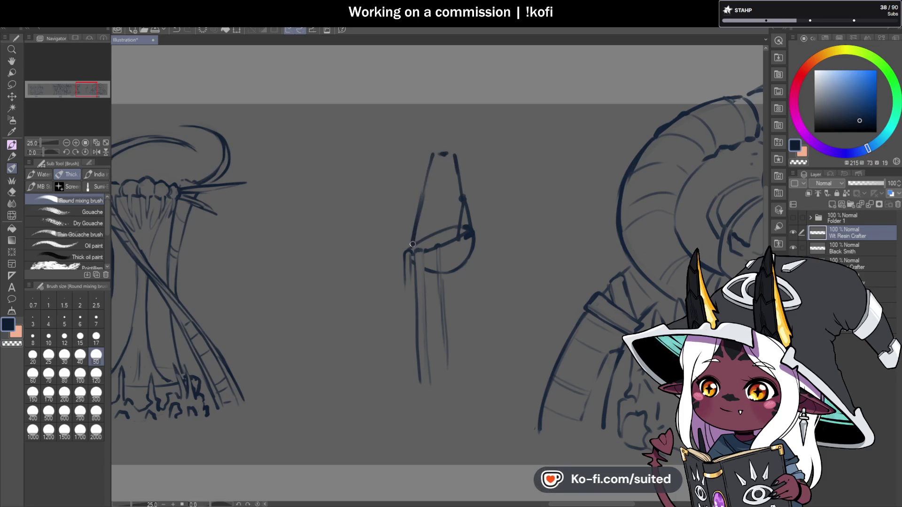
mouse_move(421, 206)
left_mouse_down()
mouse_move(414, 241)
mouse_move(425, 183)
left_mouse_up()
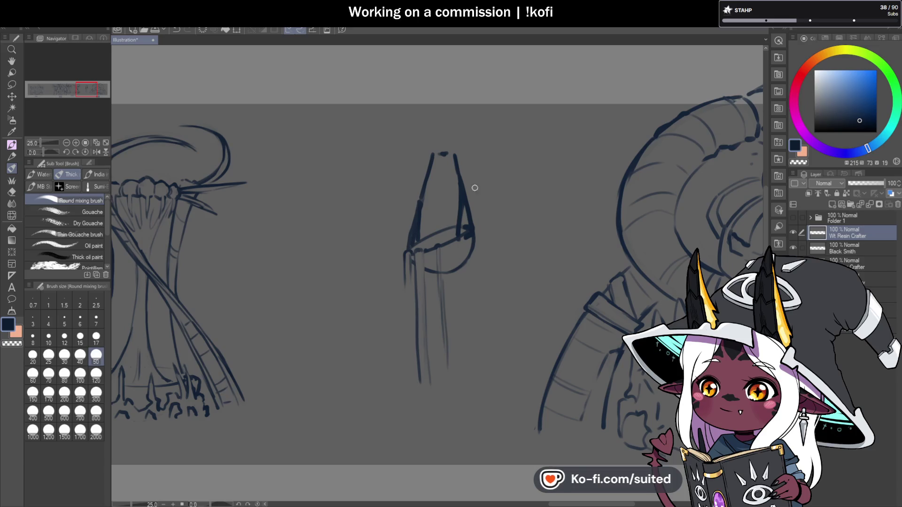
key("c")
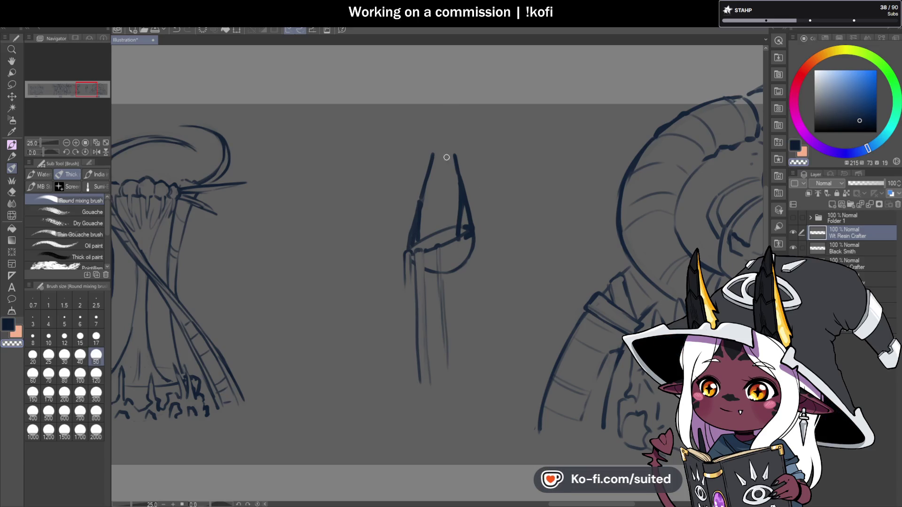
left_click_drag(433, 155, 455, 159)
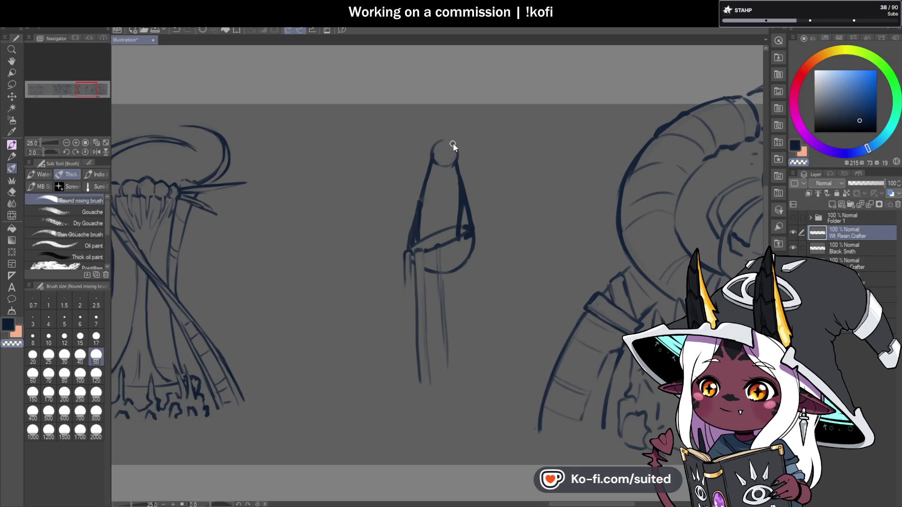
key("ctrl+s")
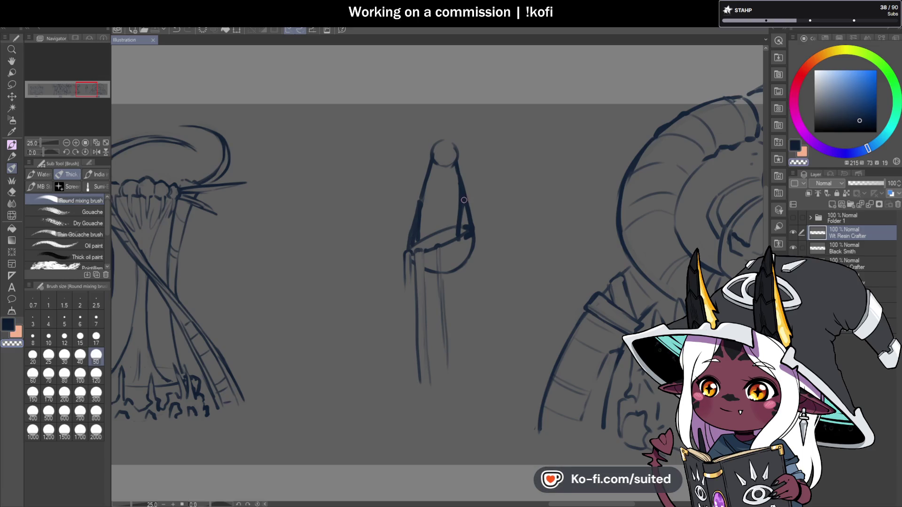
key("c")
key("c")
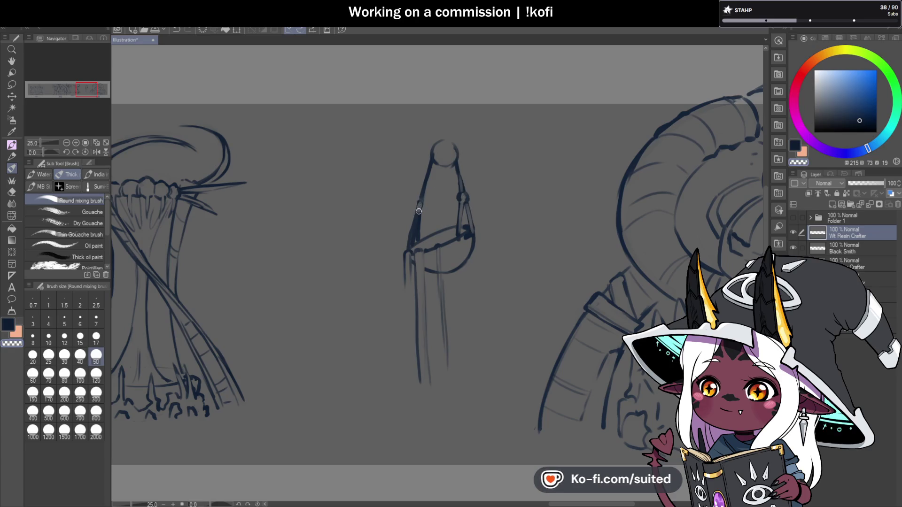
key("c")
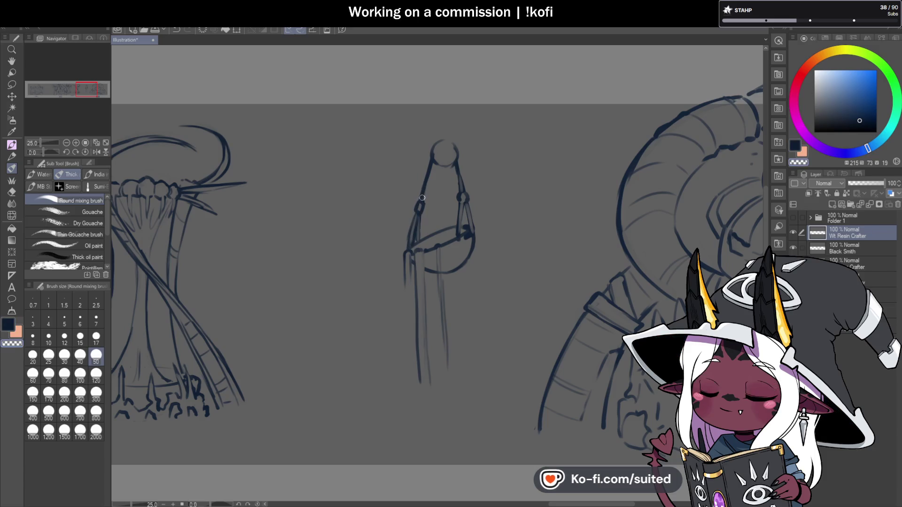
left_click_drag(423, 200, 432, 168)
scroll(495, 266, "down", 2)
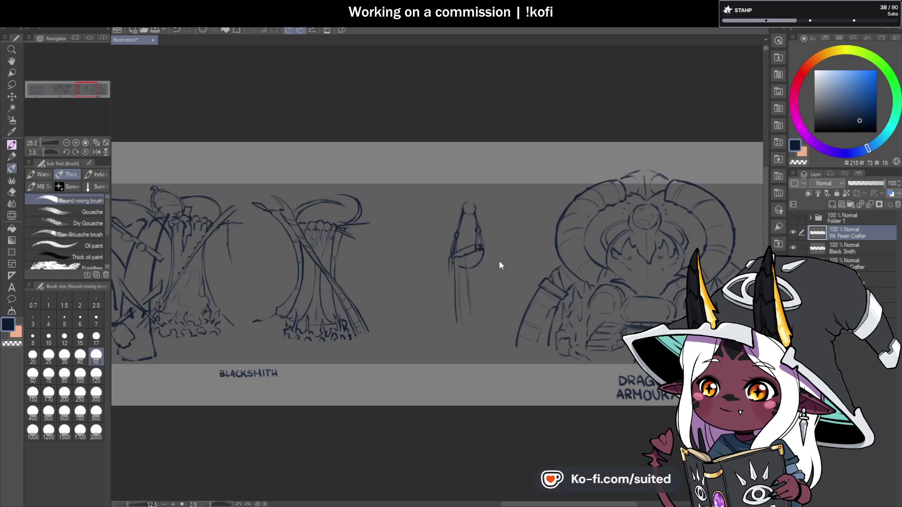
Draw and darken a long beam left of the top ring, with a bracket at the ring
scroll(495, 226, "up", 2)
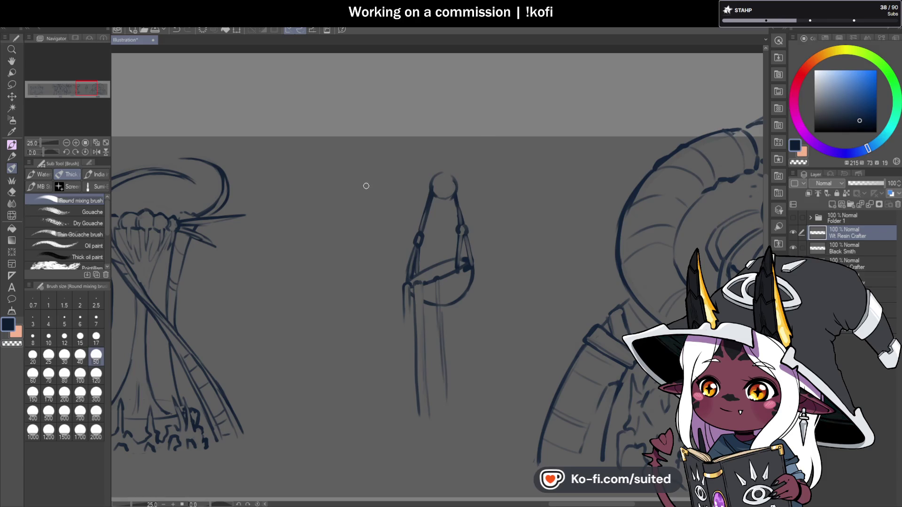
left_click_drag(351, 189, 465, 158)
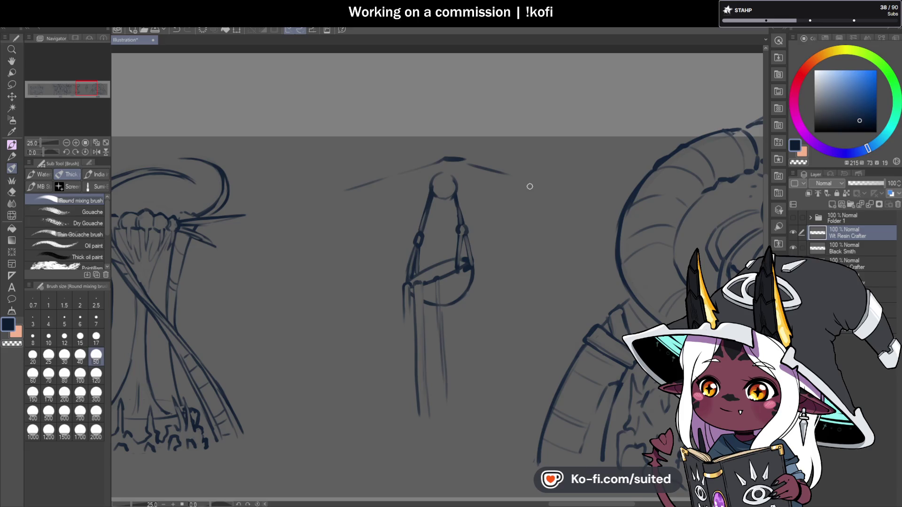
left_click_drag(343, 193, 440, 163)
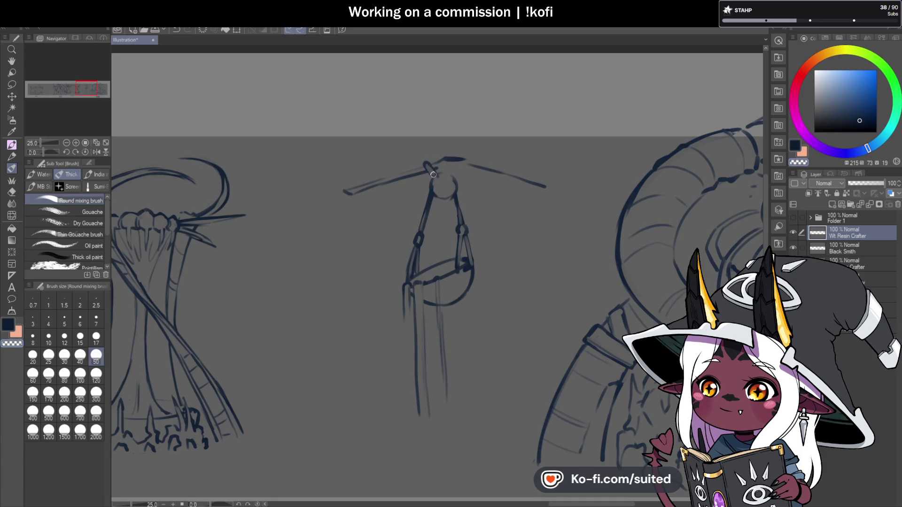
left_click_drag(463, 158, 453, 177)
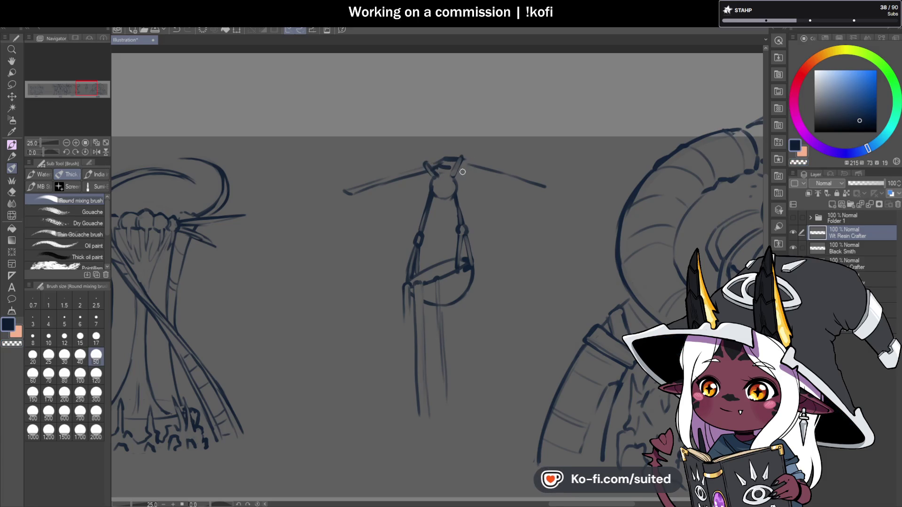
scroll(443, 163, "down", 6)
scroll(497, 175, "up", 3)
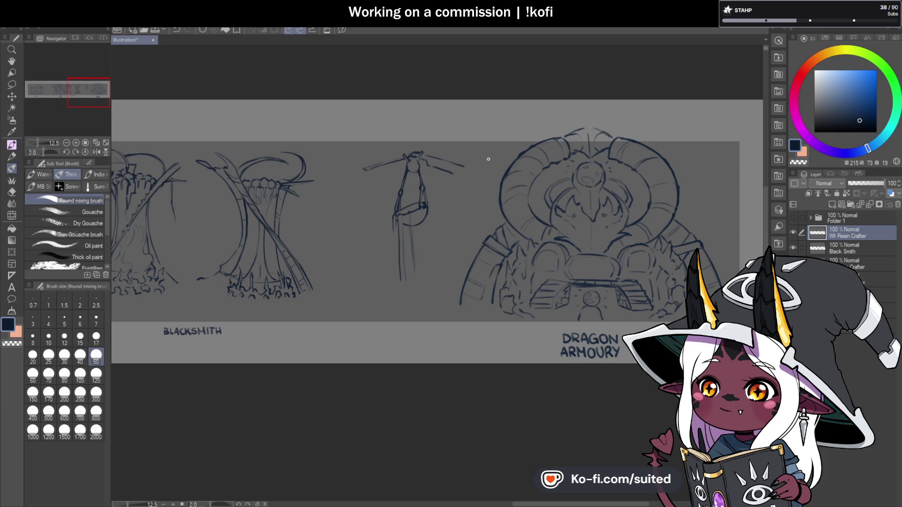
Add an angled joint and hanging right arm, a hooked left tip, and the beam's top edge
mouse_move(454, 172)
left_mouse_down()
mouse_move(471, 161)
mouse_move(463, 184)
left_mouse_up()
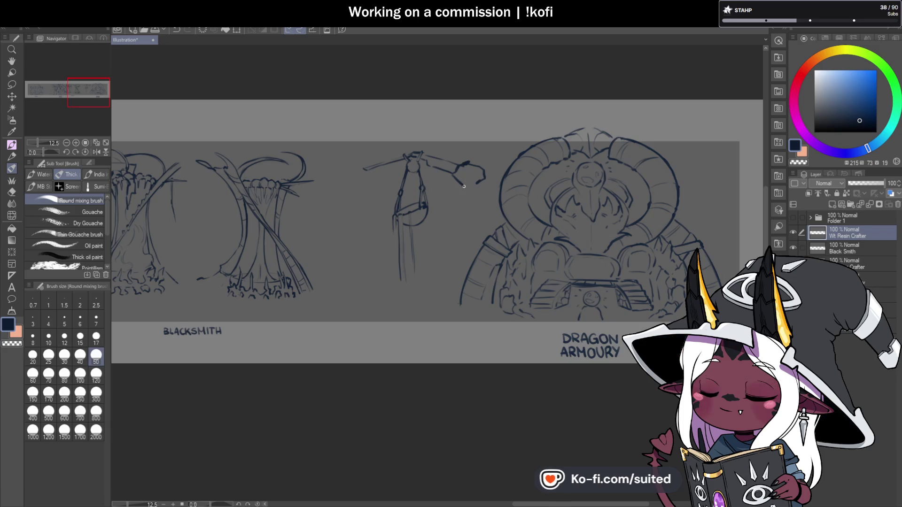
left_click_drag(465, 189, 478, 217)
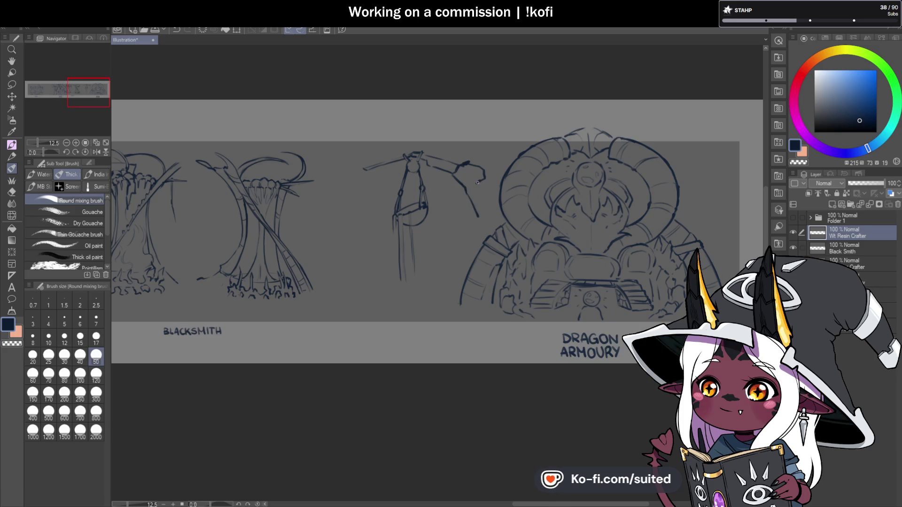
scroll(387, 160, "up", 4)
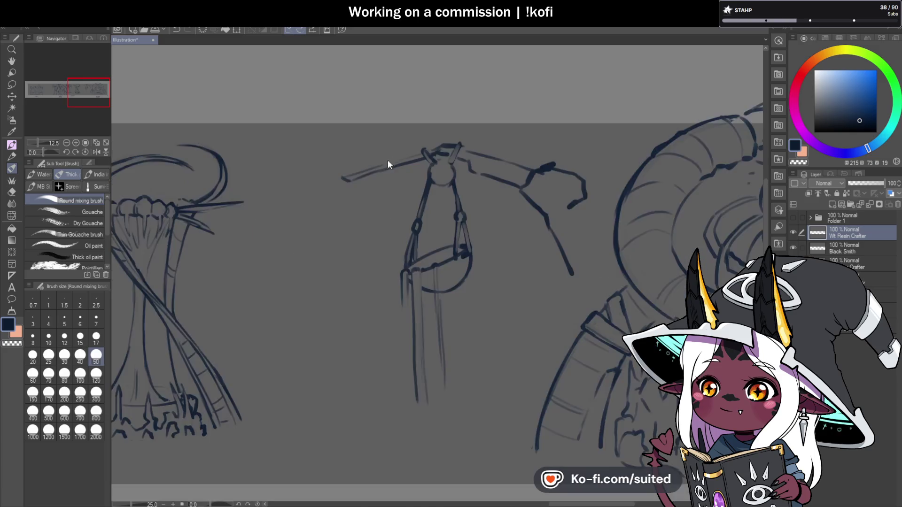
mouse_move(354, 188)
left_mouse_down()
mouse_move(340, 197)
mouse_move(324, 180)
left_mouse_up()
left_click_drag(430, 151, 327, 179)
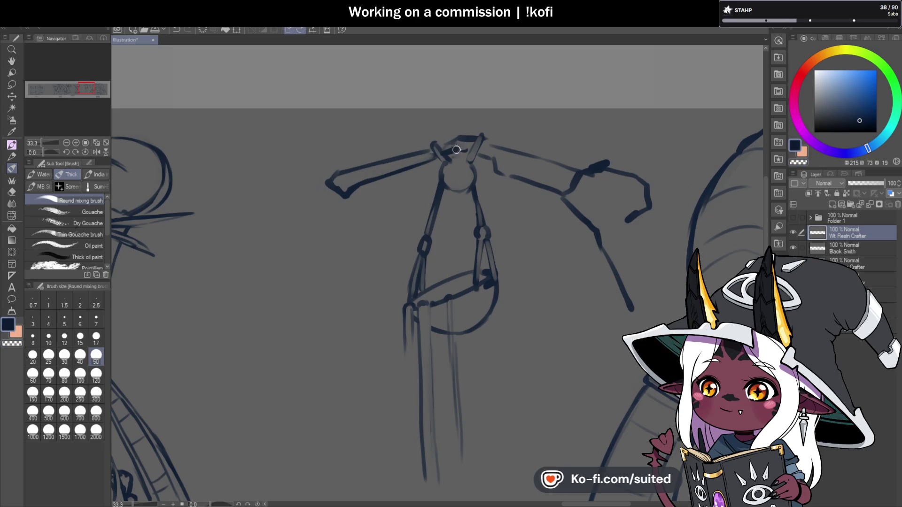
scroll(549, 257, "down", 5)
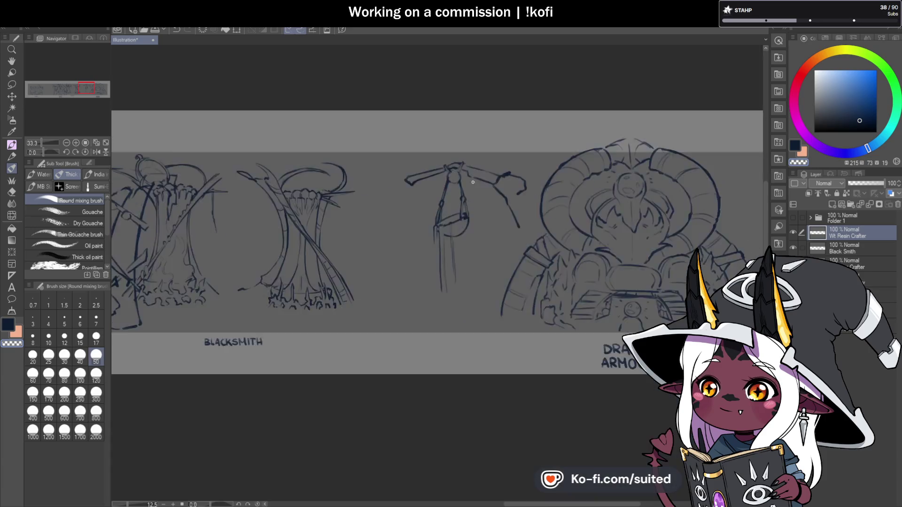
Extend the crane's right arm downward and sketch the curved support beneath it
scroll(549, 257, "up", 2)
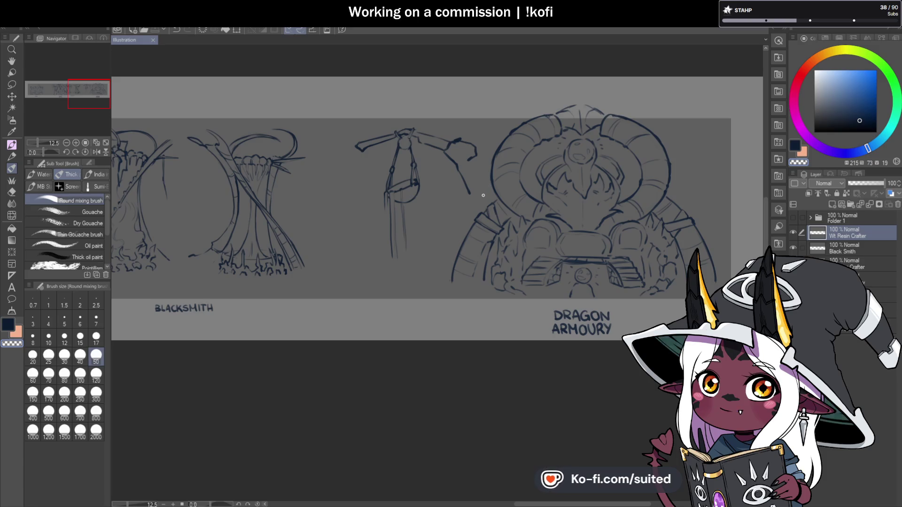
left_click_drag(462, 181, 467, 192)
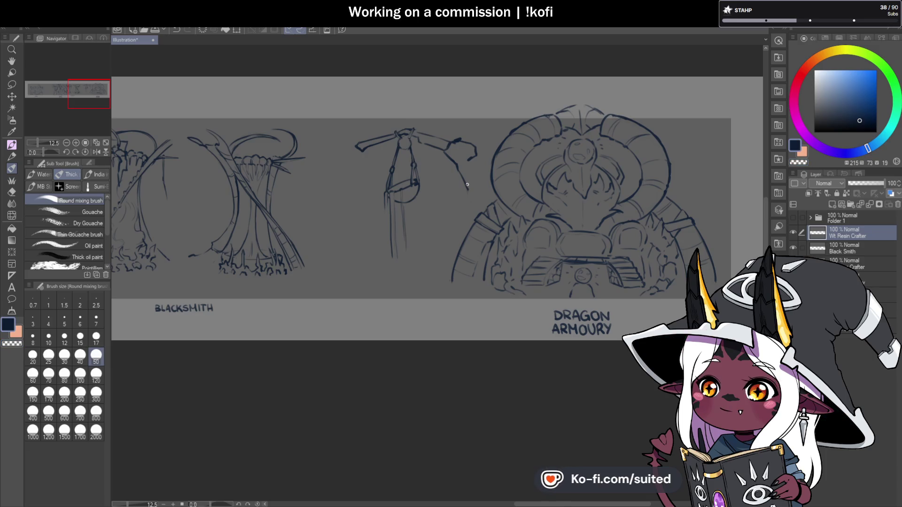
left_click_drag(467, 188, 471, 197)
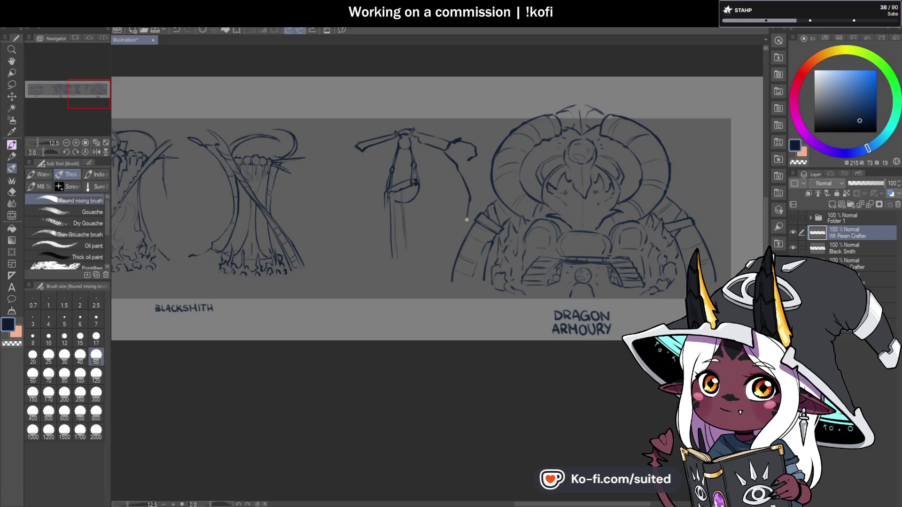
left_click_drag(458, 232, 430, 259)
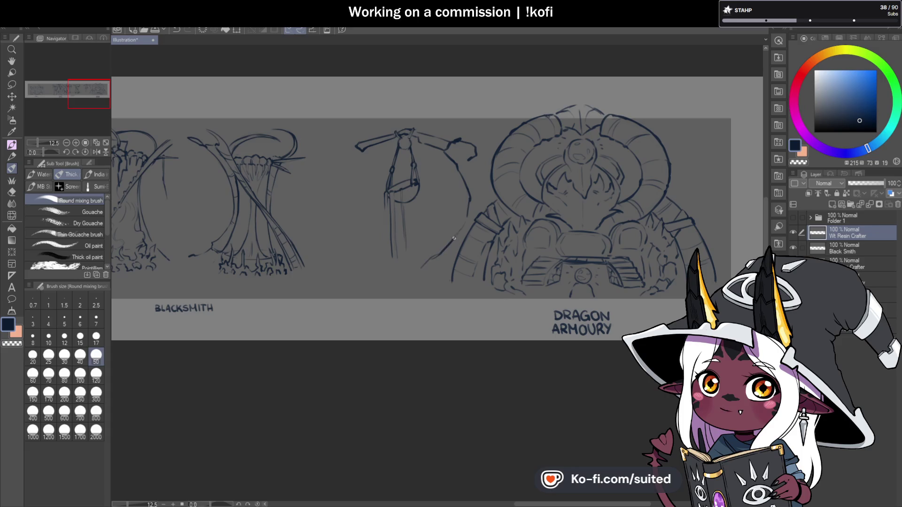
left_click_drag(473, 162, 477, 184)
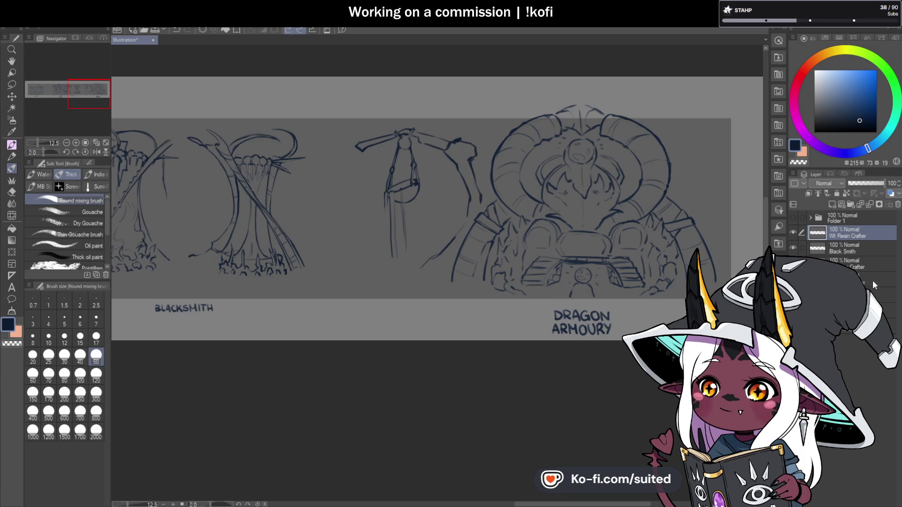
scroll(484, 193, "up", 2)
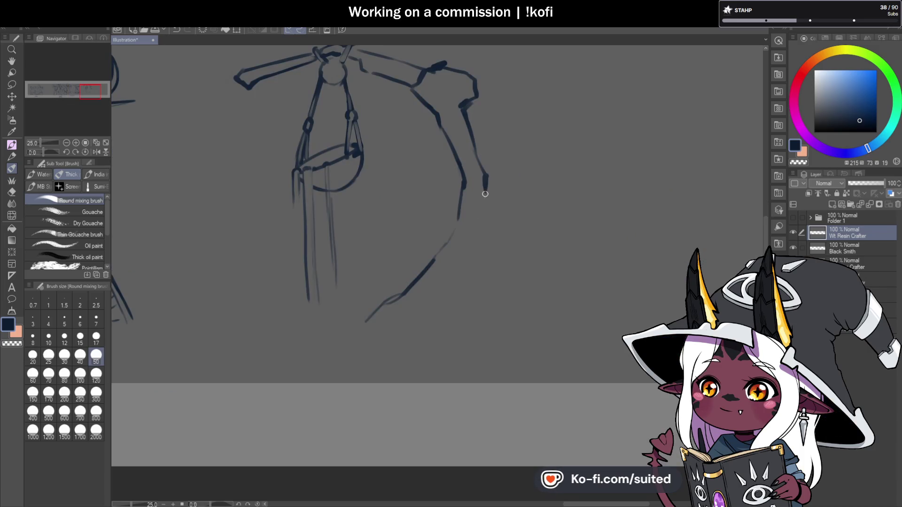
Continue the support toward the ground, add elbow and cuff details, and save
left_click_drag(479, 256, 466, 311)
scroll(467, 309, "down", 2)
scroll(450, 211, "up", 2)
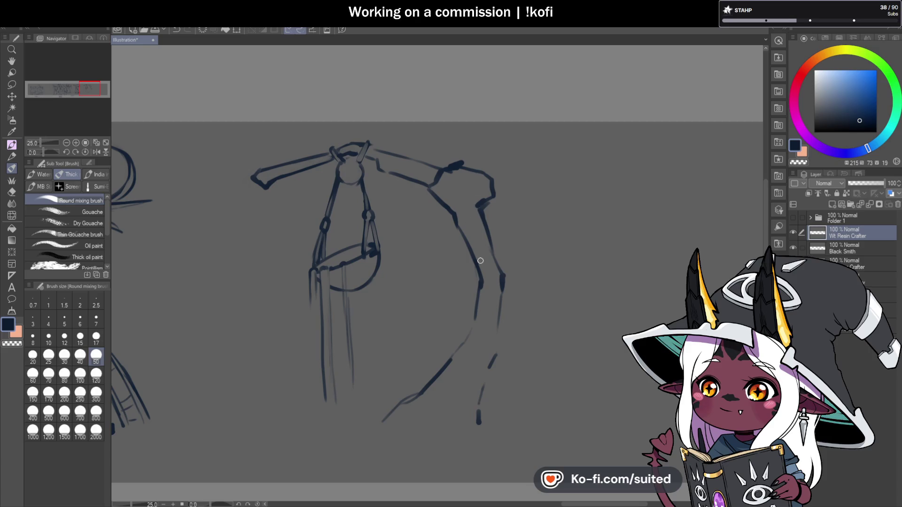
mouse_move(493, 258)
left_mouse_down()
mouse_move(479, 267)
mouse_move(479, 289)
mouse_move(504, 275)
left_mouse_up()
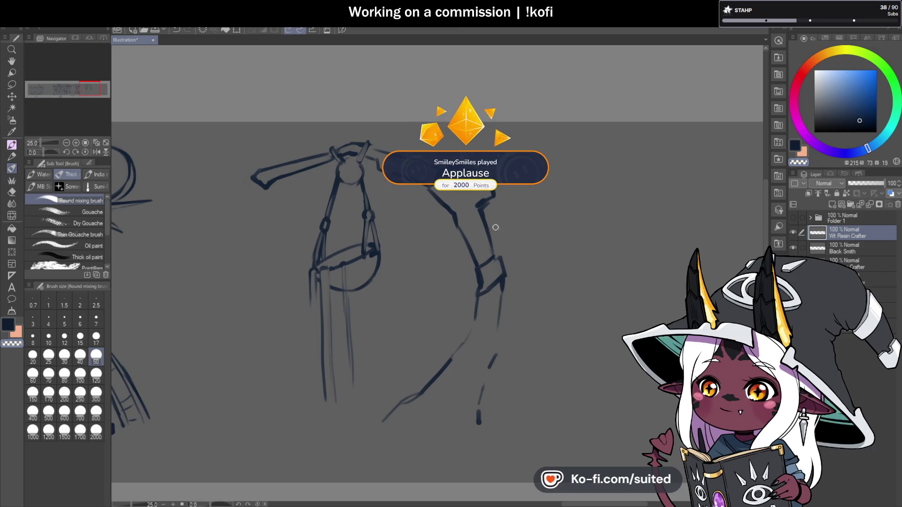
key("ctrl+z")
left_click_drag(475, 267, 476, 300)
mouse_move(501, 273)
left_mouse_down()
mouse_move(476, 293)
mouse_move(507, 276)
mouse_move(494, 360)
left_mouse_up()
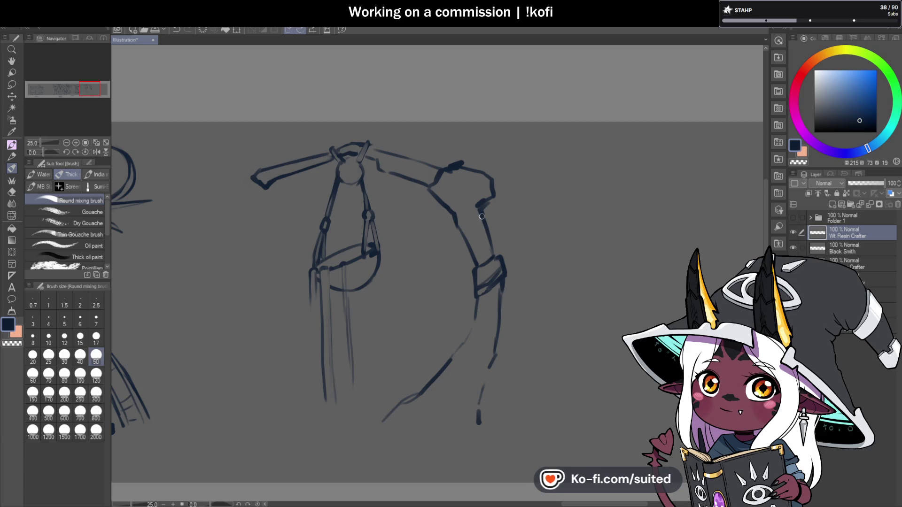
left_click_drag(447, 169, 486, 203)
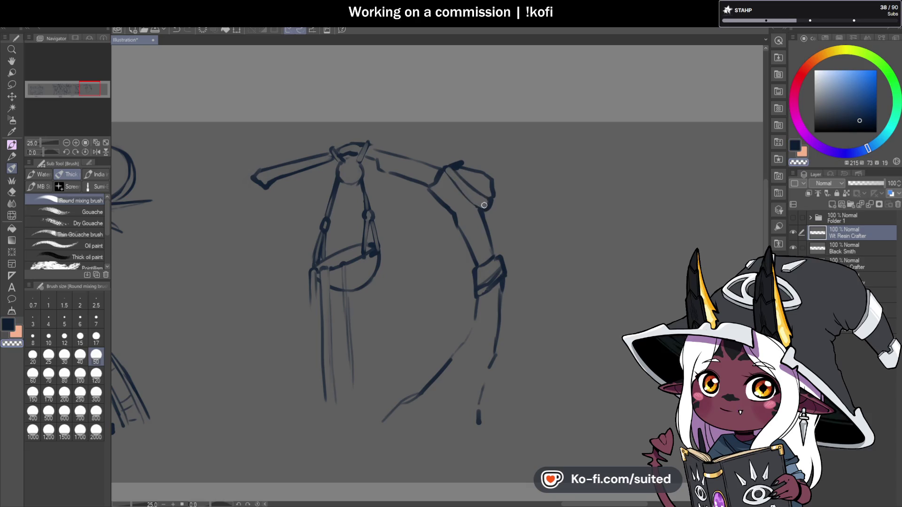
key("ctrl+s")
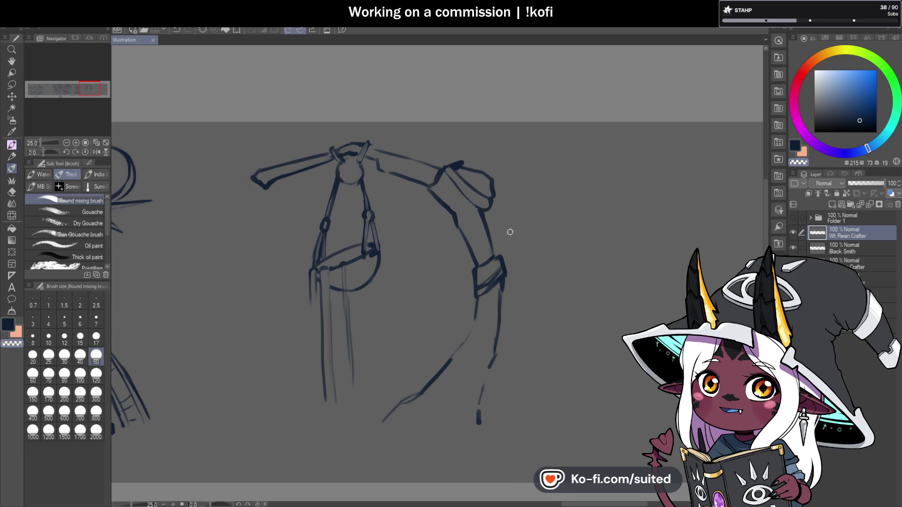
Outline the shoulder piece and bracket, then erase and redraw the lower support lines darker
left_click_drag(452, 182, 481, 211)
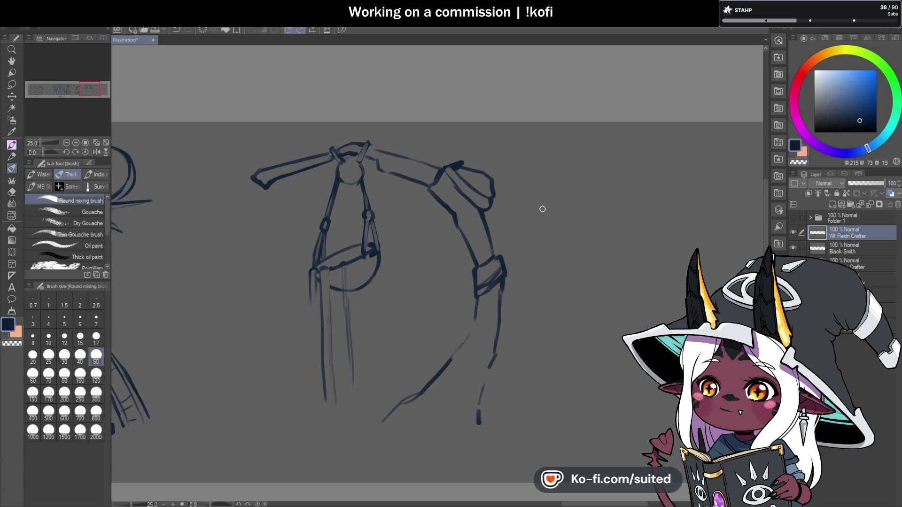
mouse_move(496, 186)
left_mouse_down()
mouse_move(484, 209)
mouse_move(454, 220)
mouse_move(480, 207)
mouse_move(452, 219)
mouse_move(454, 211)
left_mouse_up()
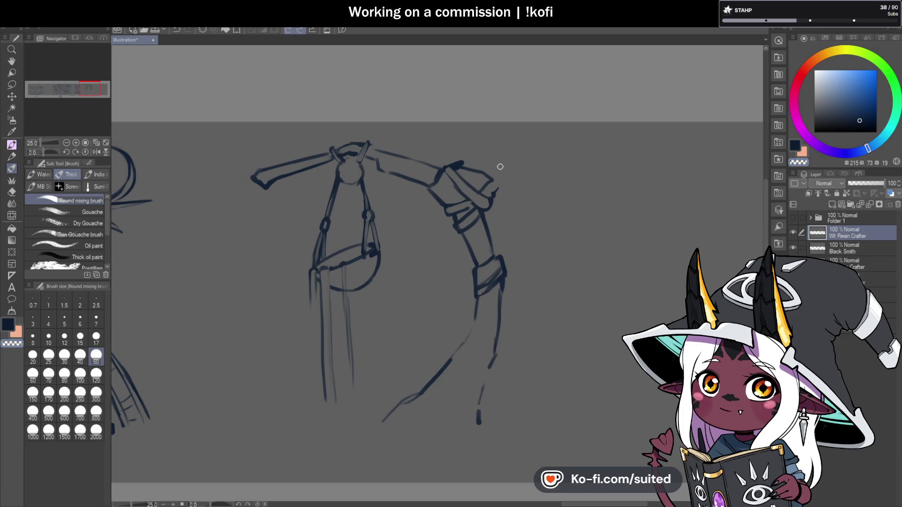
key("c")
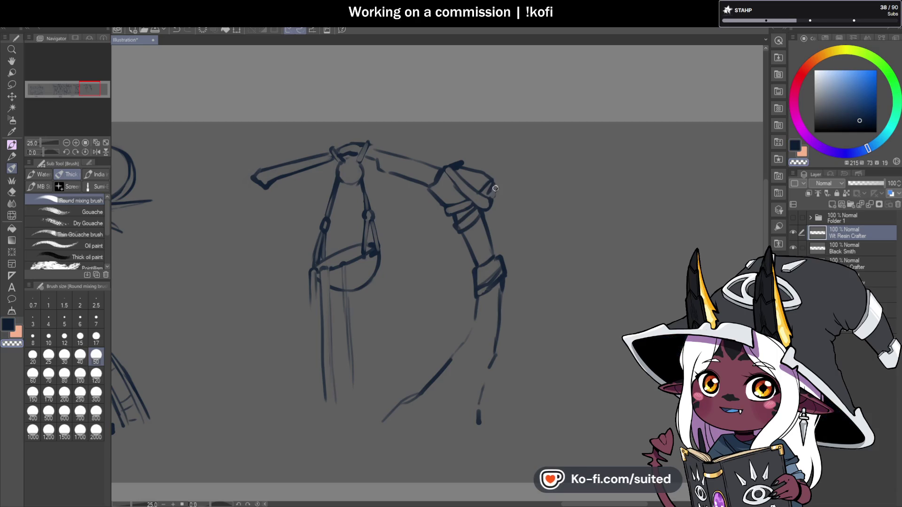
left_click_drag(488, 194, 492, 178)
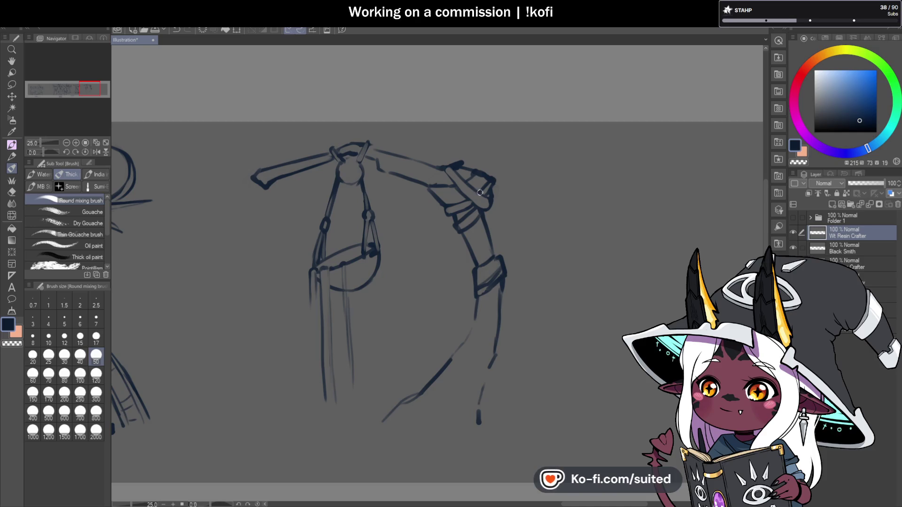
mouse_move(499, 309)
left_mouse_down()
mouse_move(490, 347)
mouse_move(457, 392)
left_mouse_up()
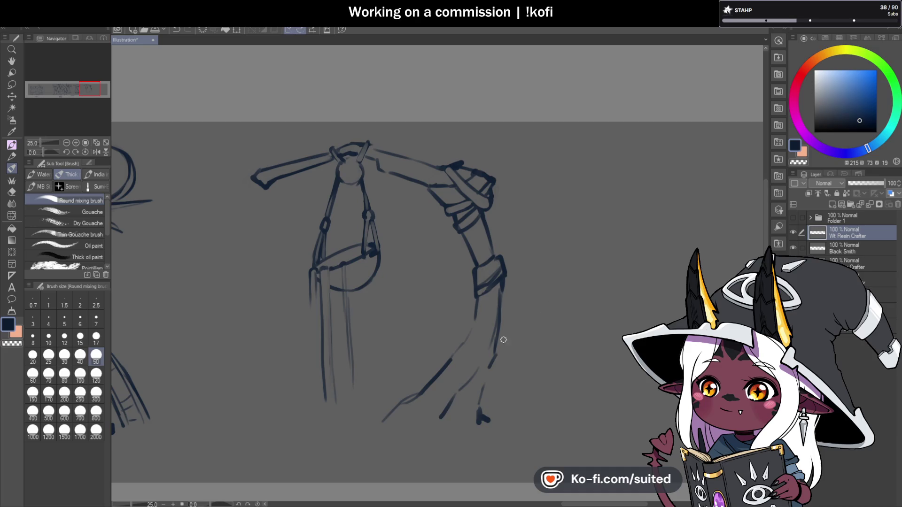
key("c")
left_click_drag(420, 389, 389, 421)
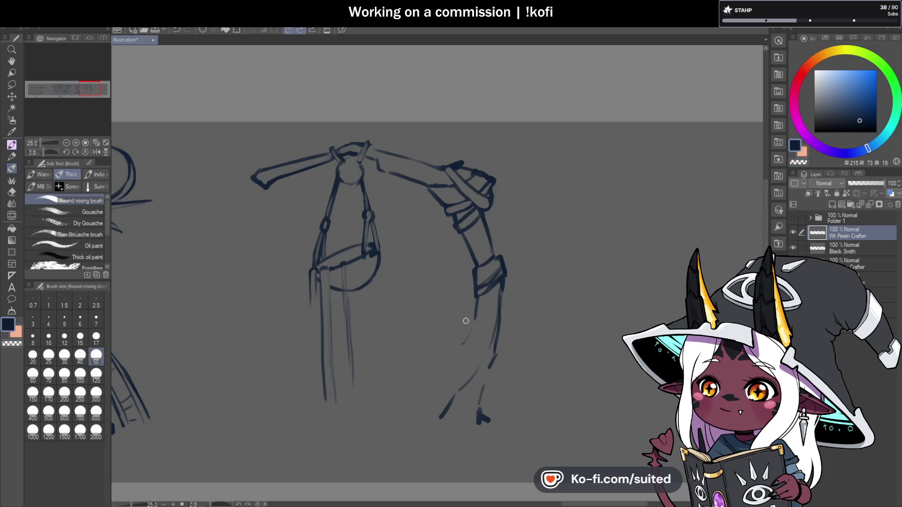
left_click_drag(366, 409, 444, 365)
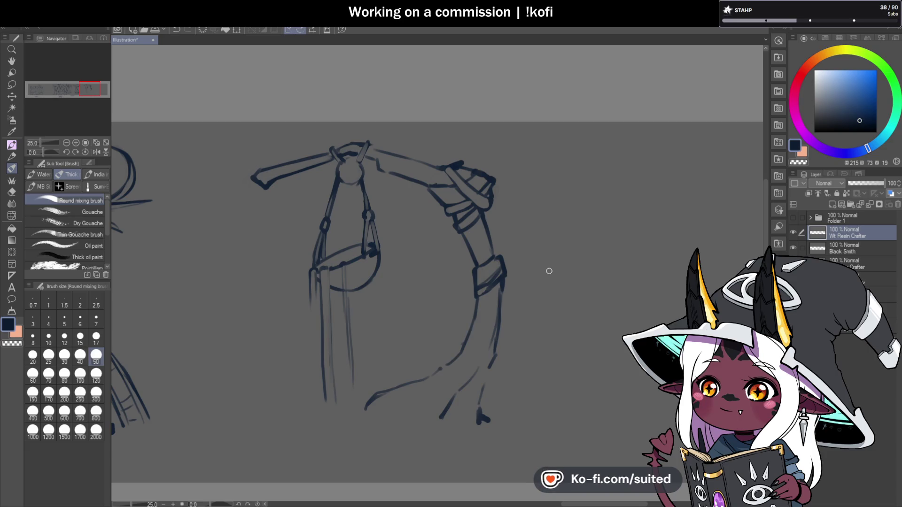
key("c")
mouse_move(423, 372)
left_mouse_down()
mouse_move(472, 368)
mouse_move(447, 372)
left_mouse_up()
left_click_drag(352, 364, 355, 403)
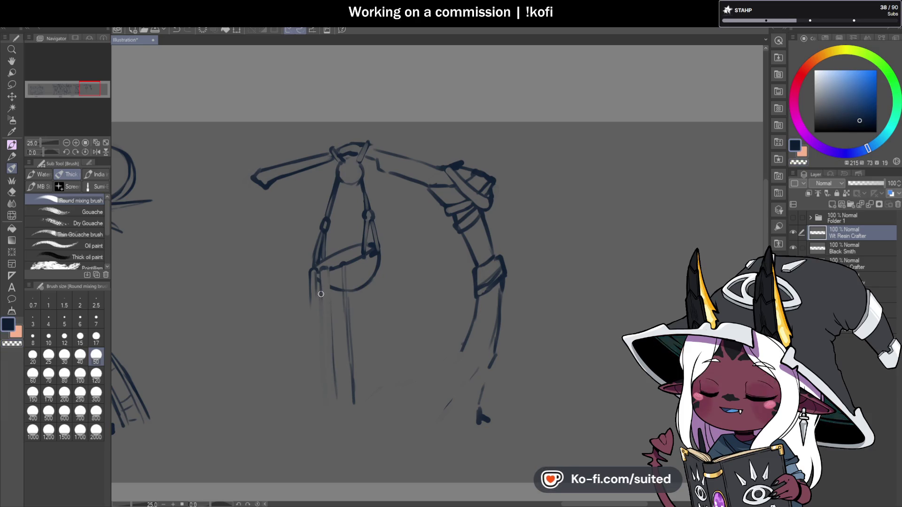
Extend the ground line left and right under the crane, bolden its edge, and save
scroll(523, 221, "down", 2)
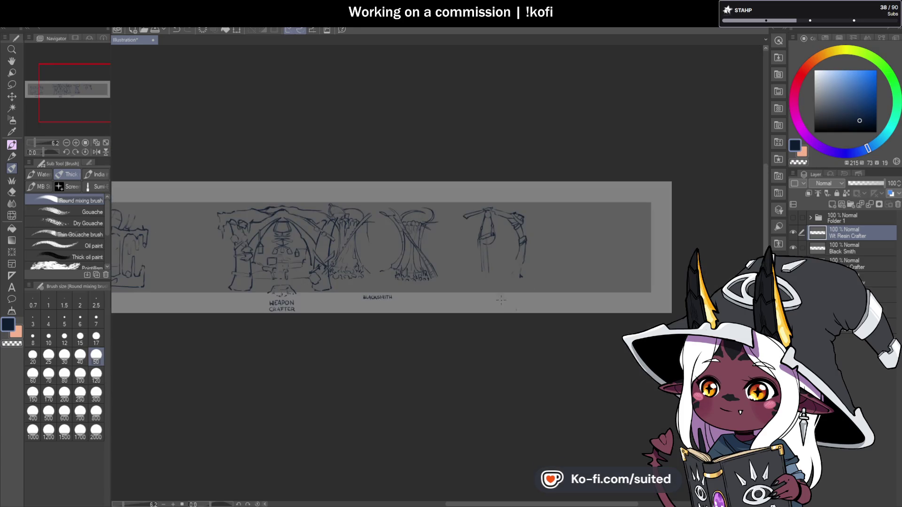
scroll(525, 299, "up", 1)
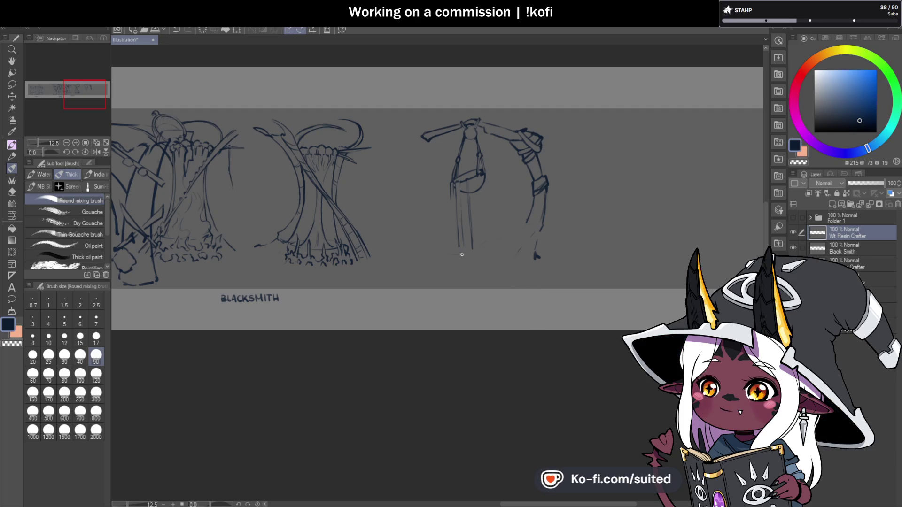
left_click_drag(480, 255, 503, 249)
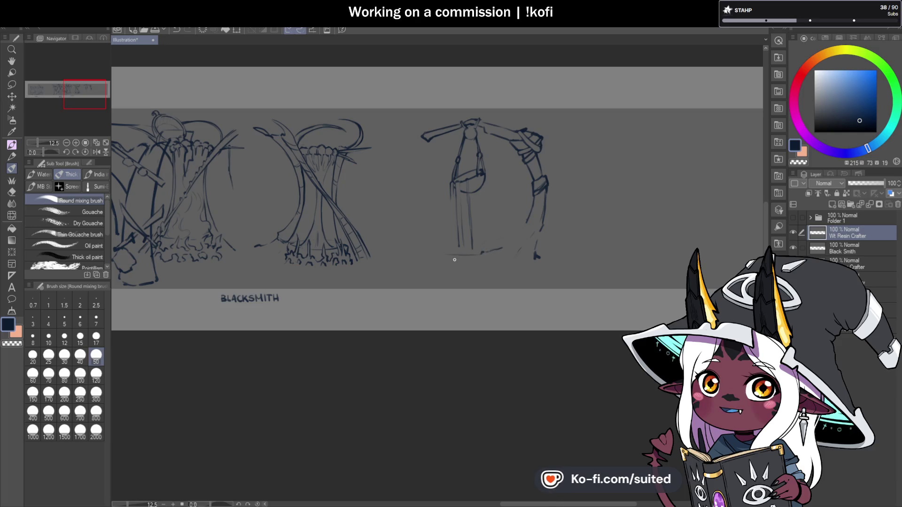
left_click_drag(443, 255, 423, 245)
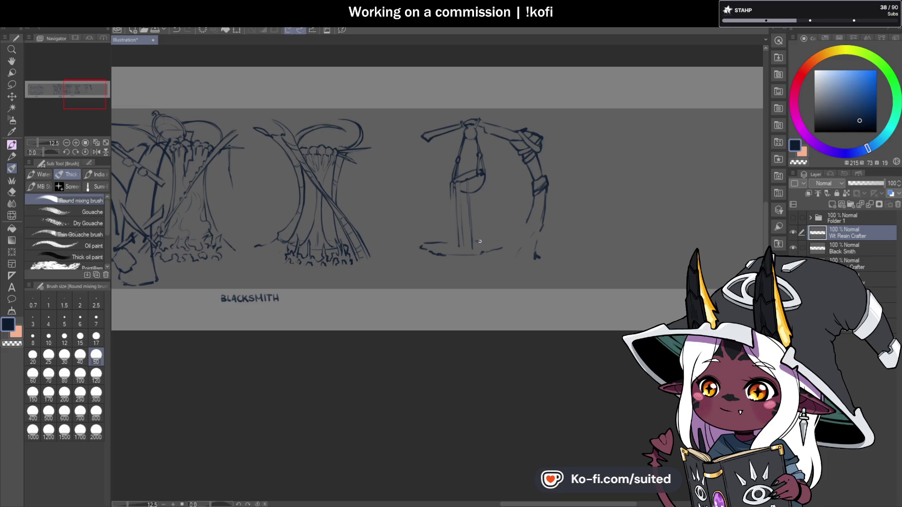
left_click_drag(489, 242, 499, 244)
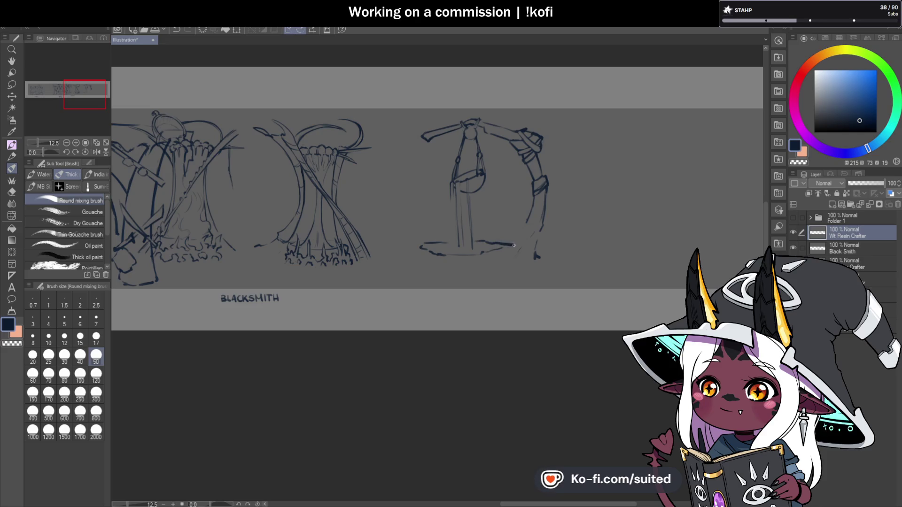
left_click_drag(420, 245, 429, 251)
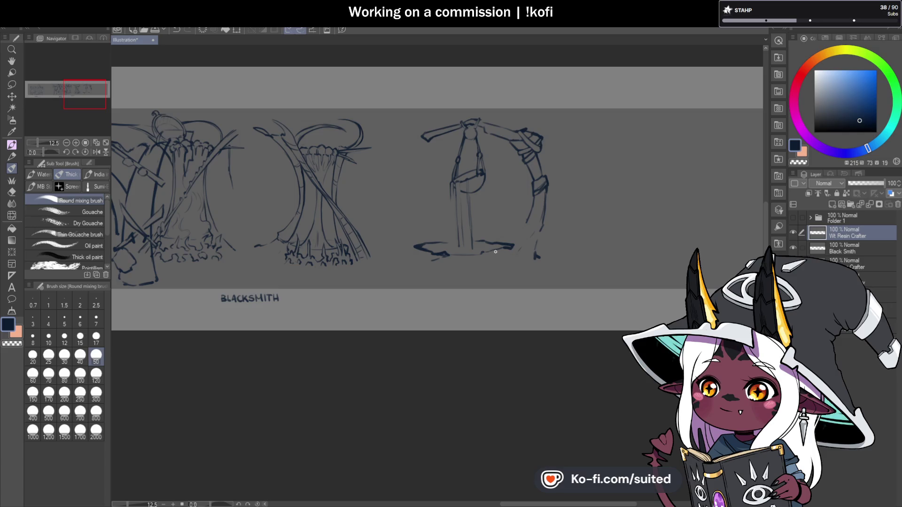
scroll(449, 263, "up", 4)
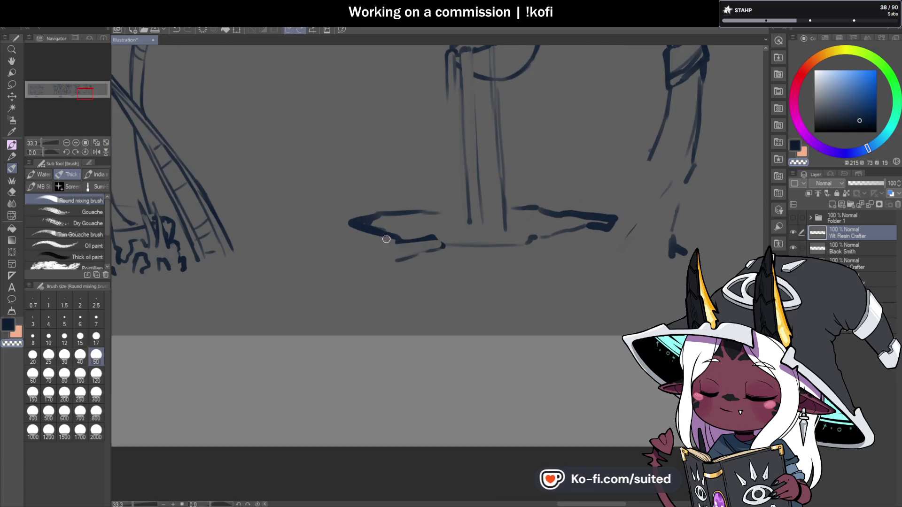
left_click_drag(344, 226, 452, 213)
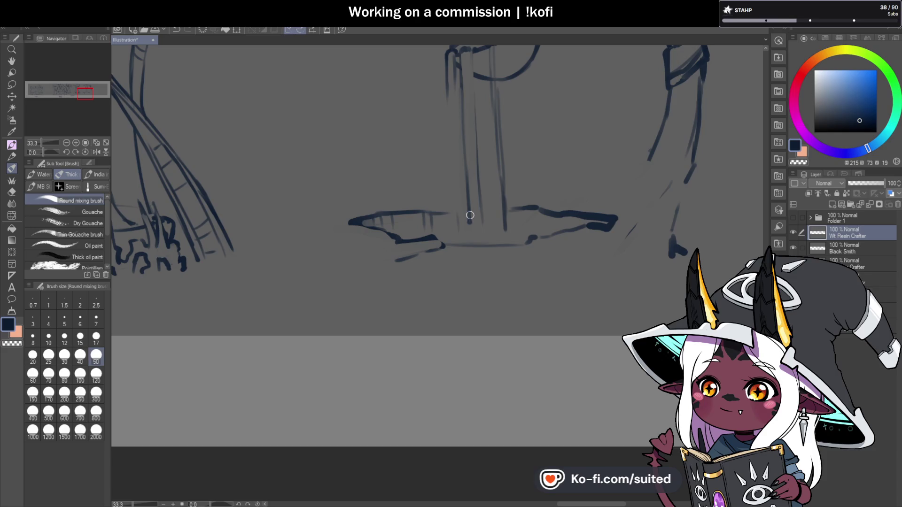
scroll(506, 215, "down", 1)
scroll(506, 230, "up", 1)
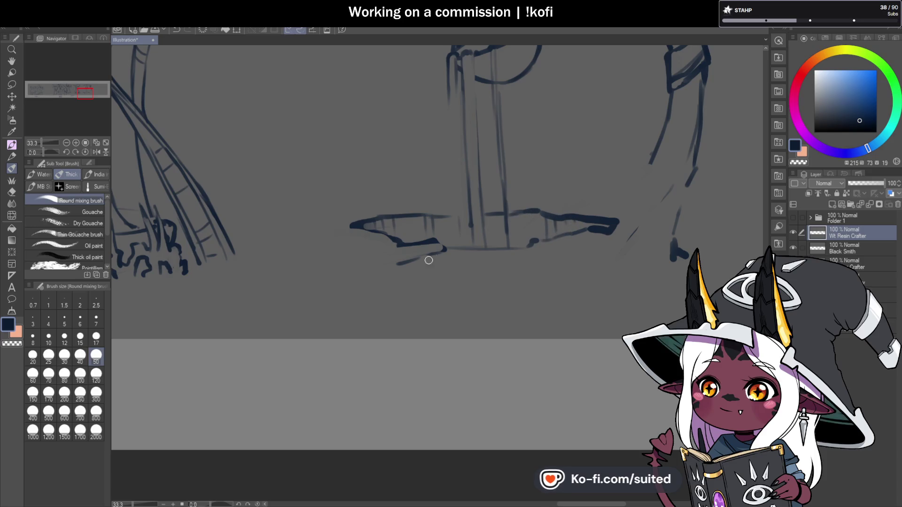
scroll(429, 260, "down", 3)
key("ctrl+s")
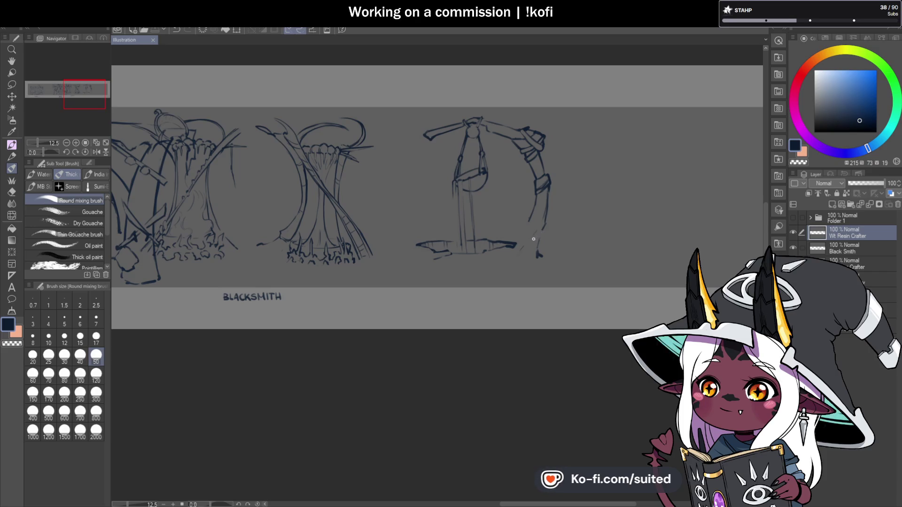
scroll(490, 232, "up", 3)
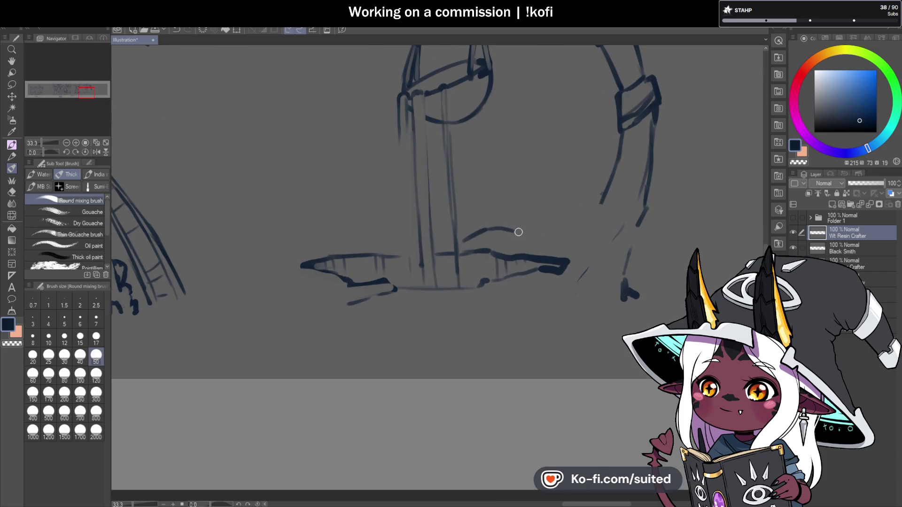
Smooth and darken the crane's right arc, save, and extend the ground edge rightward
left_click_drag(619, 141, 584, 211)
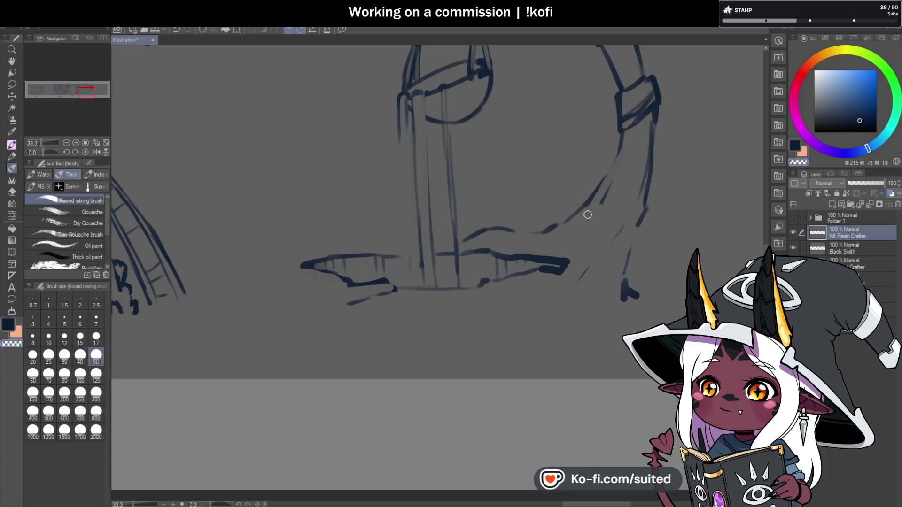
key("ctrl+s")
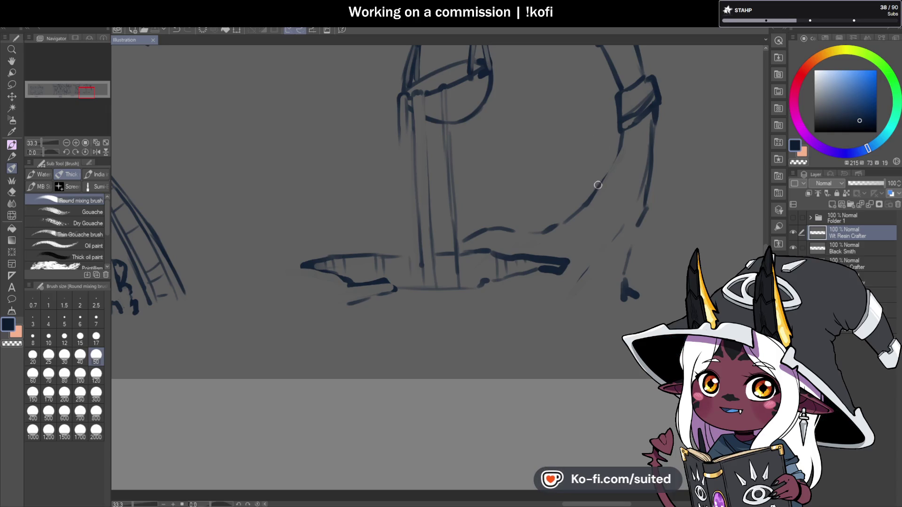
left_click_drag(597, 185, 619, 146)
scroll(557, 205, "down", 2)
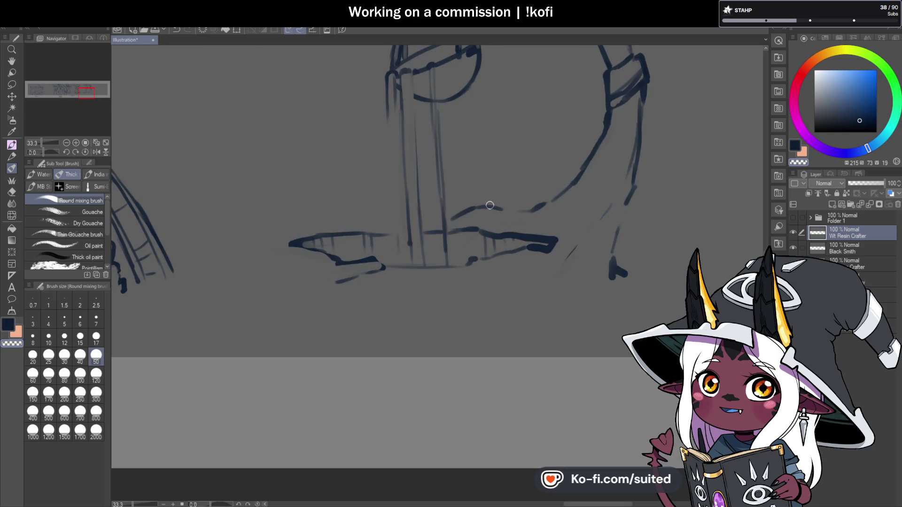
left_click_drag(431, 219, 551, 201)
scroll(616, 182, "down", 1)
scroll(572, 228, "up", 1)
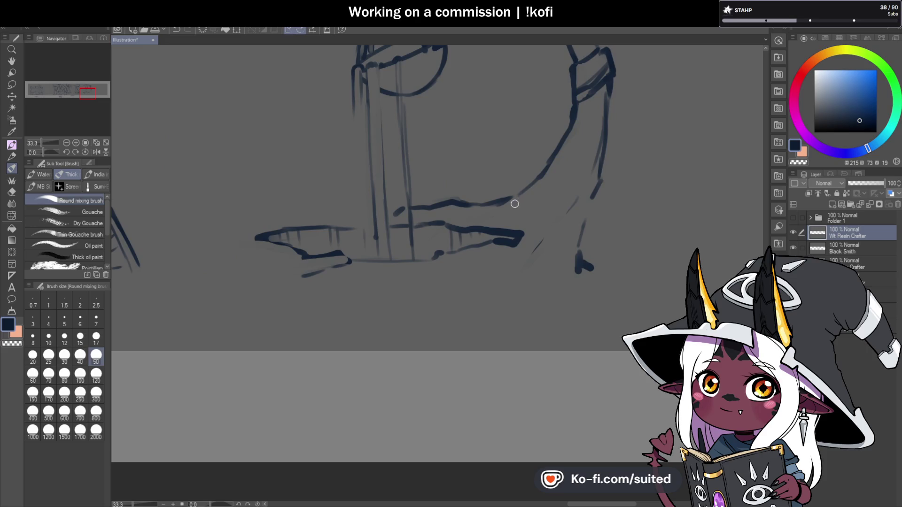
Draw the right support's curved leg and outer edge down to its foot on the ground
left_click_drag(465, 213, 539, 218)
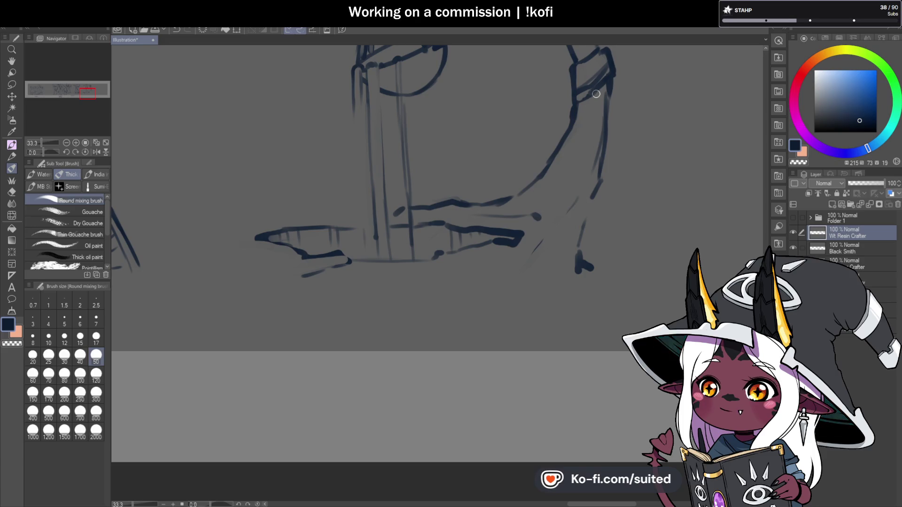
left_click_drag(545, 207, 548, 204)
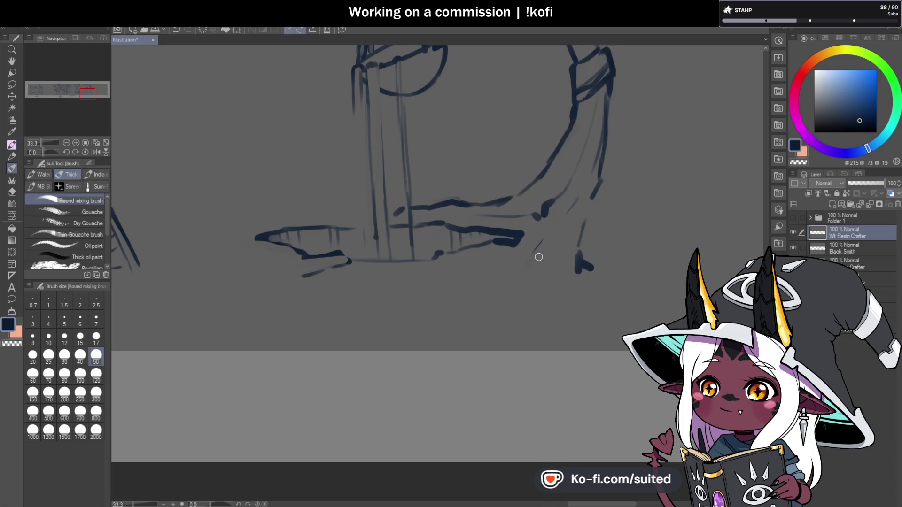
mouse_move(545, 218)
left_mouse_down()
mouse_move(508, 261)
mouse_move(504, 293)
left_mouse_up()
key("ctrl+z")
mouse_move(516, 258)
left_mouse_down()
mouse_move(497, 288)
mouse_move(559, 212)
left_mouse_up()
mouse_move(604, 187)
left_mouse_down()
mouse_move(588, 265)
mouse_move(596, 276)
mouse_move(568, 254)
mouse_move(588, 212)
left_mouse_up()
scroll(567, 241, "down", 1)
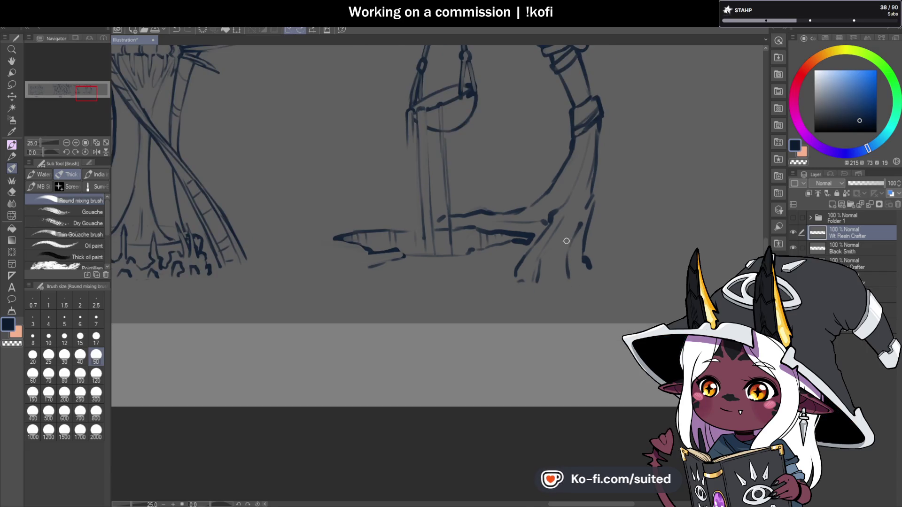
Save, then hang two strands from the left beam end and clean its top edge
key("ctrl+s")
scroll(617, 250, "down", 2)
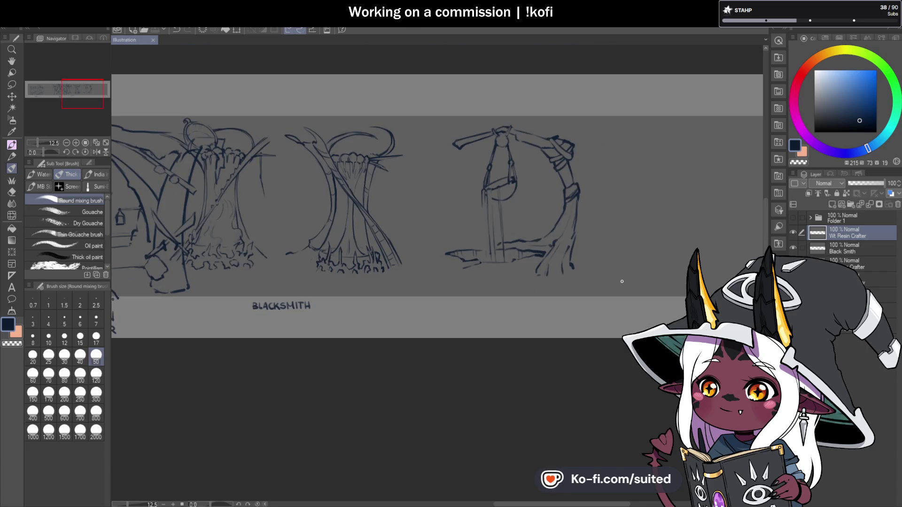
scroll(605, 170, "up", 2)
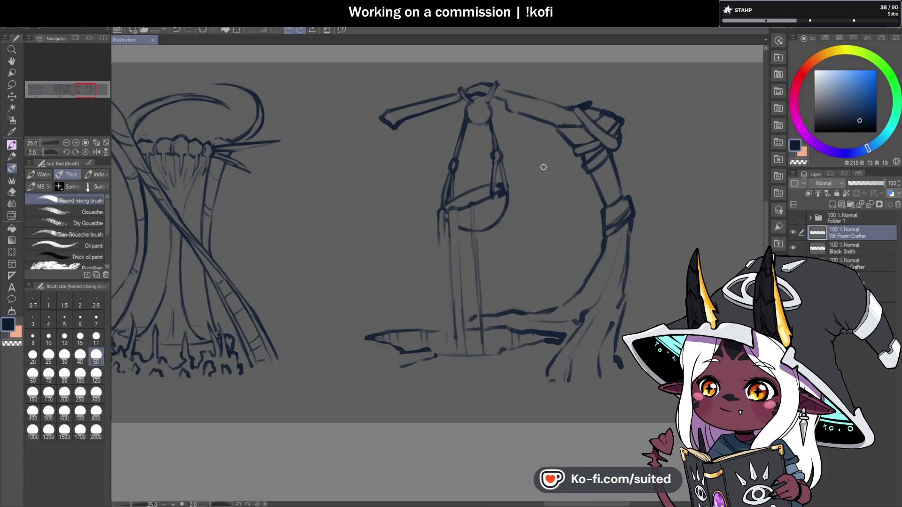
scroll(460, 94, "up", 1)
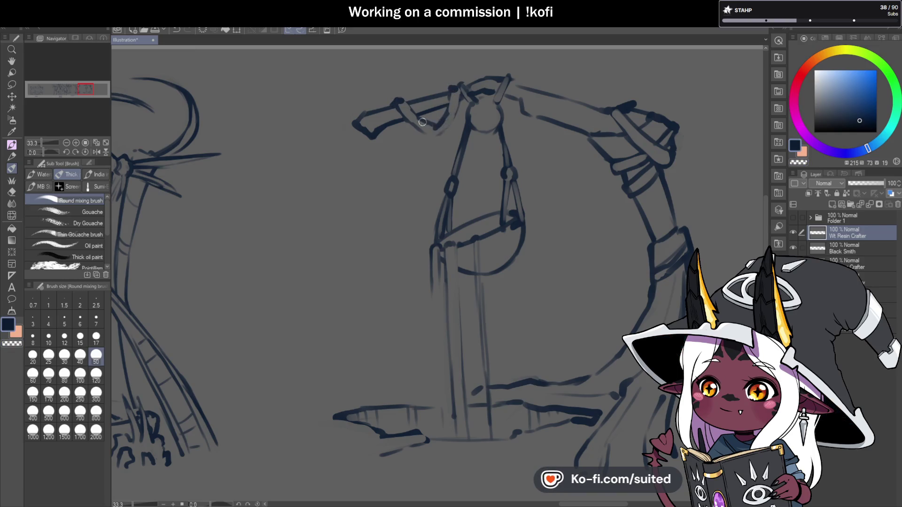
key("ctrl+s")
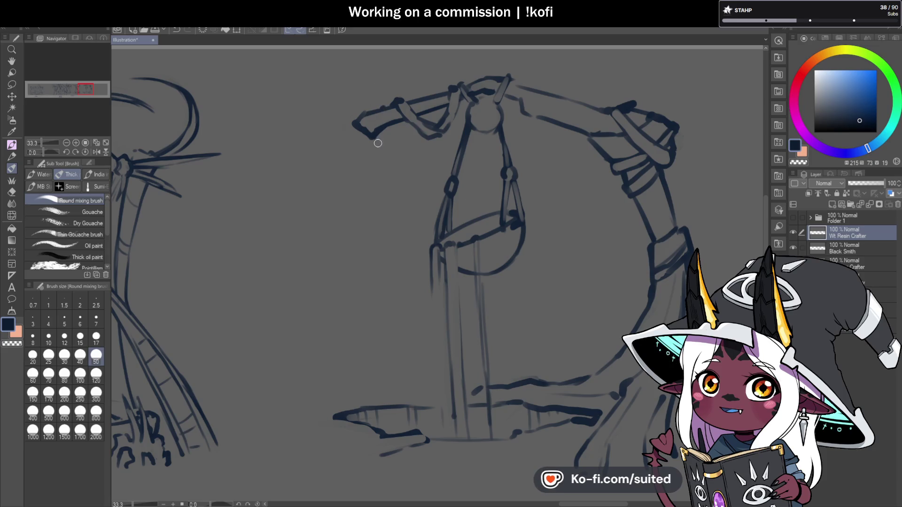
left_click_drag(376, 139, 377, 165)
left_click_drag(390, 126, 376, 188)
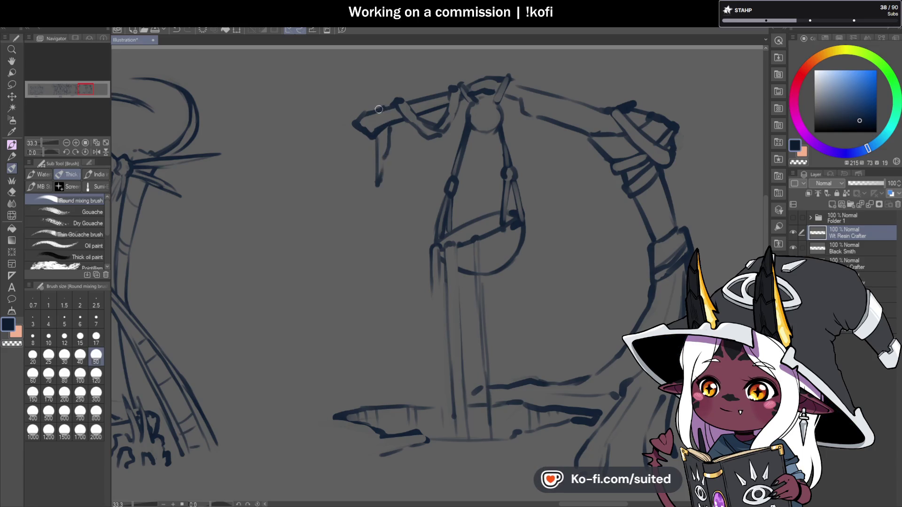
key("c")
key("c")
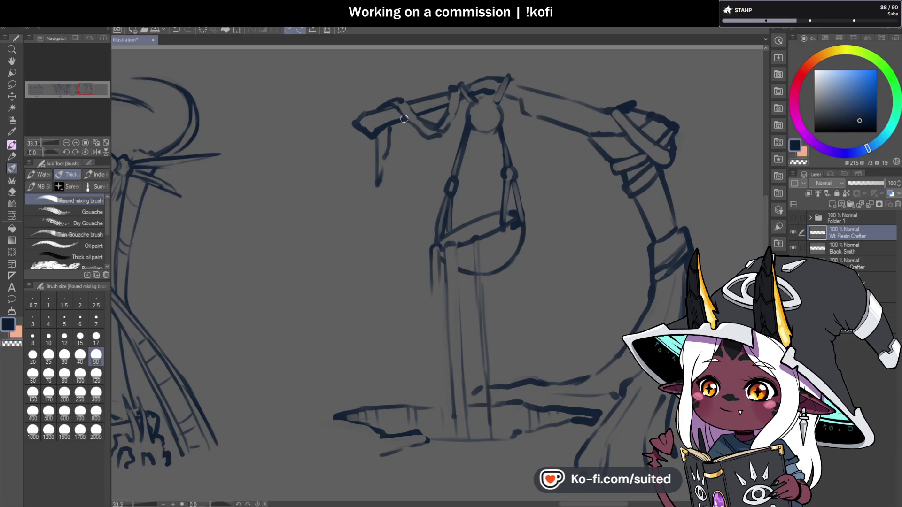
left_click_drag(379, 109, 401, 113)
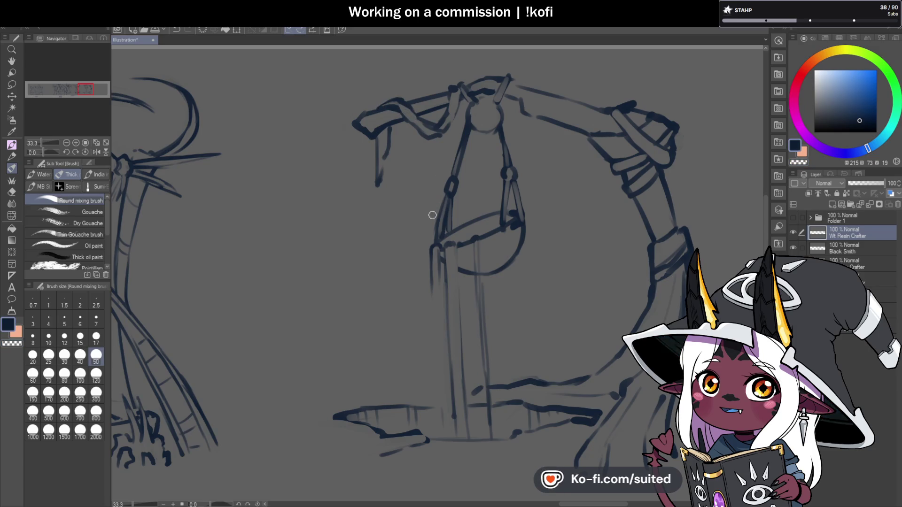
Thicken the lower part of the hanging bowl's ring
scroll(469, 216, "down", 3)
scroll(499, 184, "up", 2)
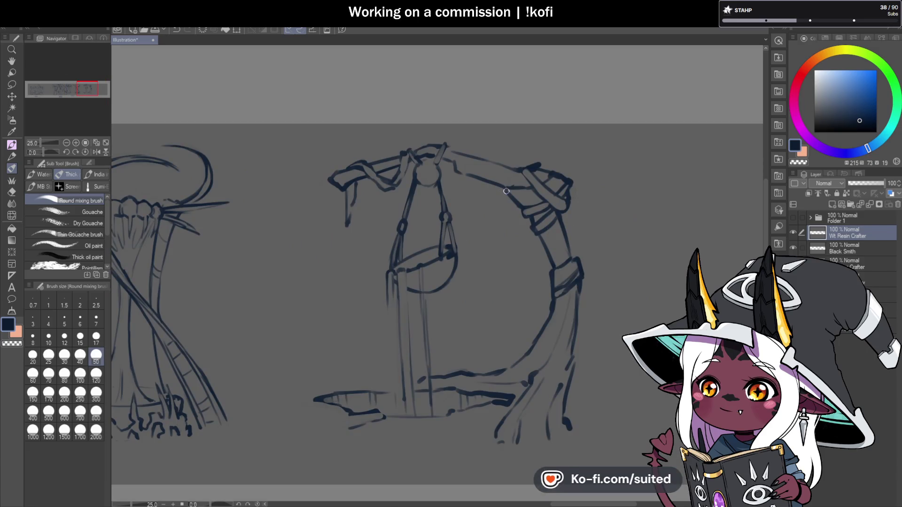
scroll(426, 179, "up", 1)
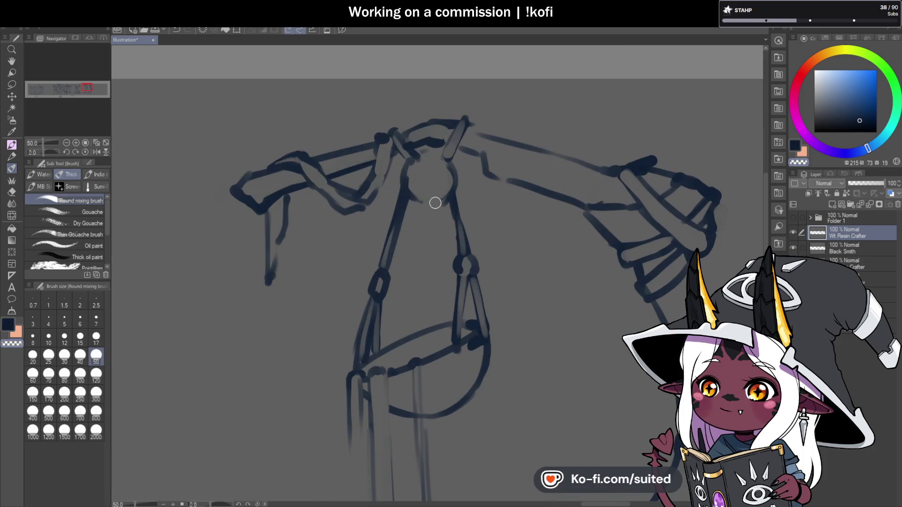
left_click_drag(429, 191, 439, 197)
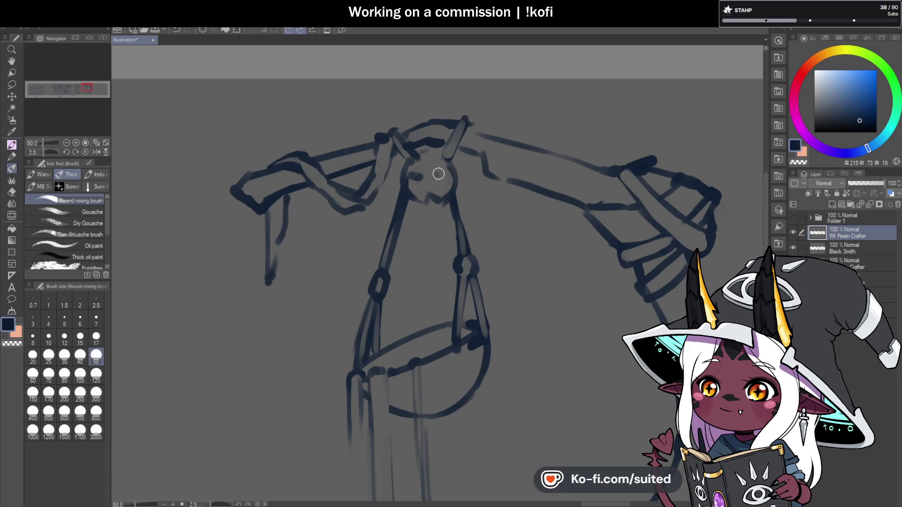
scroll(443, 178, "down", 2)
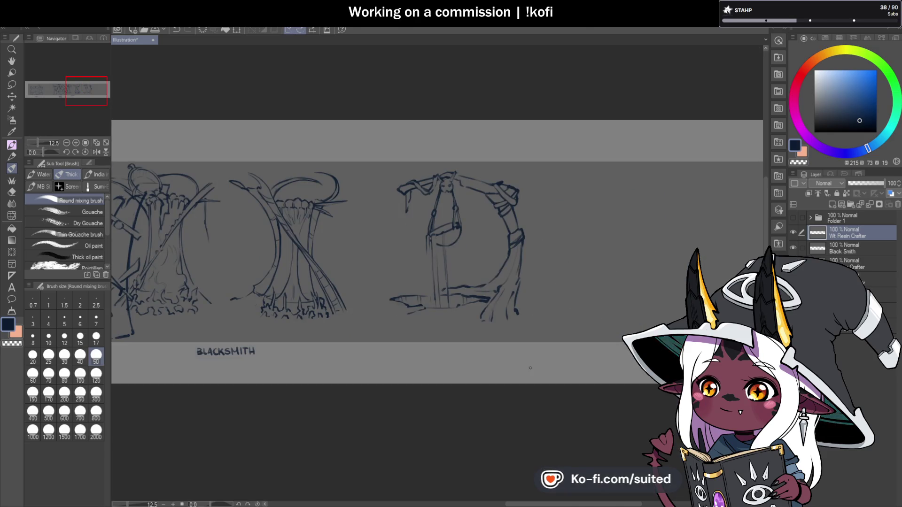
Save, then sketch a root line and a wedge-shaped root at the right trunk's base
key("ctrl+s")
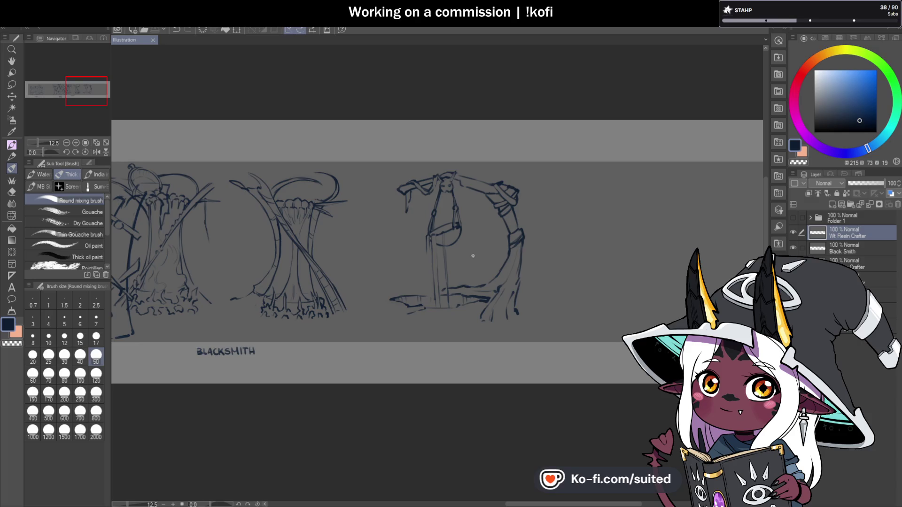
scroll(490, 305, "up", 3)
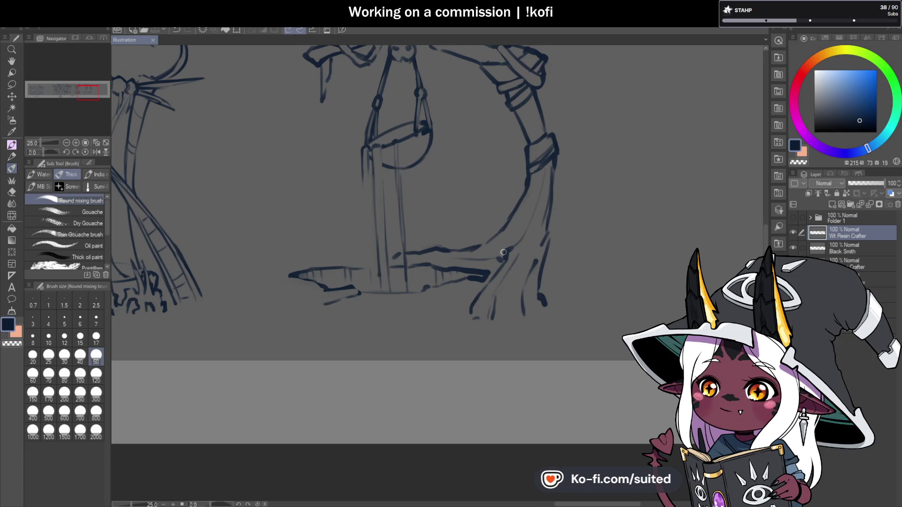
mouse_move(496, 270)
left_mouse_down()
mouse_move(489, 282)
mouse_move(453, 205)
mouse_move(498, 271)
left_mouse_up()
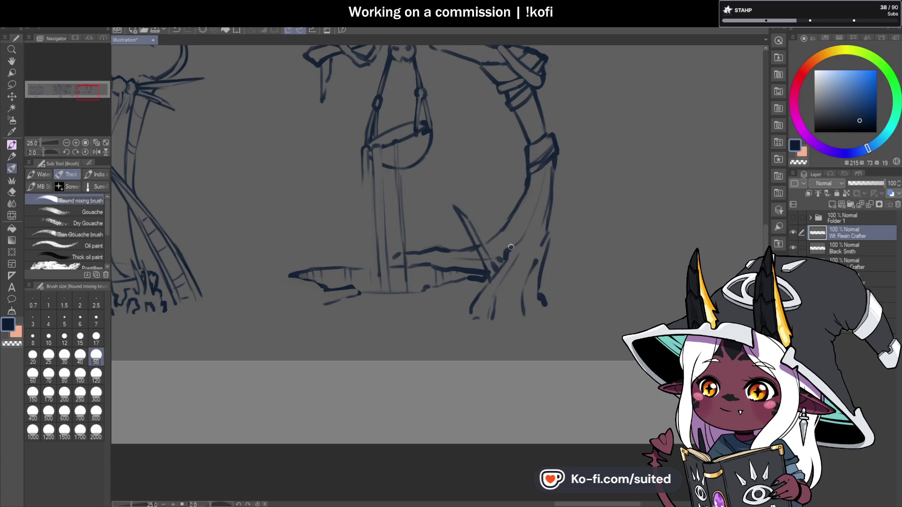
left_click_drag(482, 221, 509, 250)
Erase part of the new roots with transparent colour, redraw the root line in dark ink, and save
key("c")
left_click_drag(465, 221, 491, 271)
key("c")
mouse_move(489, 231)
left_mouse_down()
mouse_move(503, 268)
mouse_move(489, 268)
left_mouse_up()
scroll(590, 247, "down", 1)
key("ctrl+s")
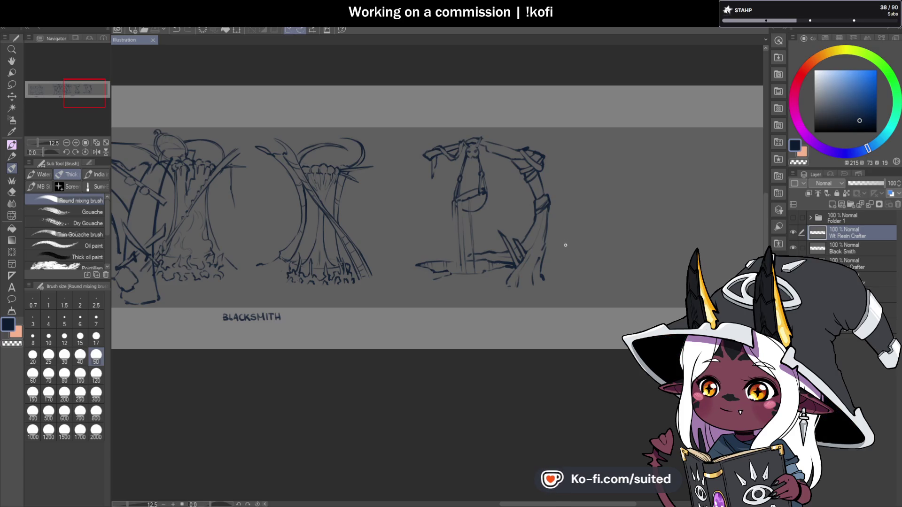
Add broken strokes along the ground patch's left edge, extend its edge line rightward, and save
scroll(418, 269, "up", 3)
mouse_move(386, 266)
left_mouse_down()
mouse_move(464, 256)
mouse_move(413, 277)
left_mouse_up()
left_click_drag(612, 281, 644, 280)
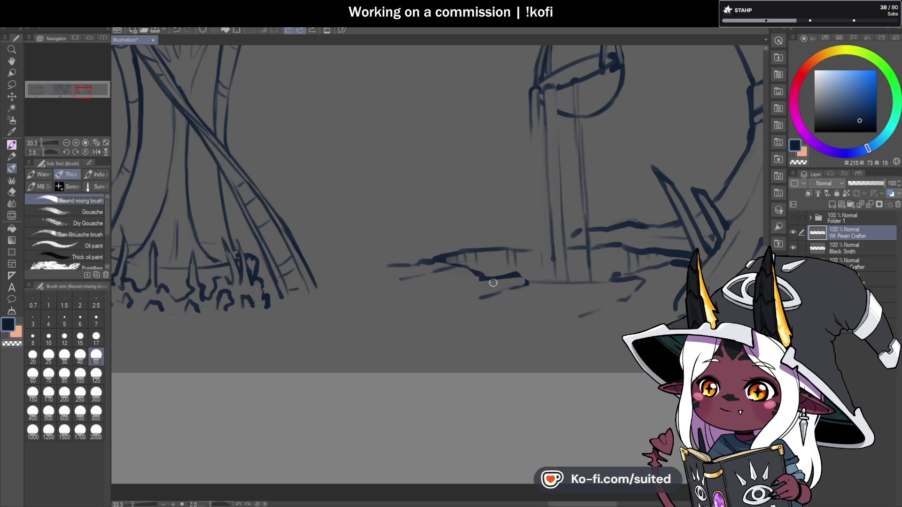
scroll(583, 314, "down", 5)
scroll(532, 259, "up", 3)
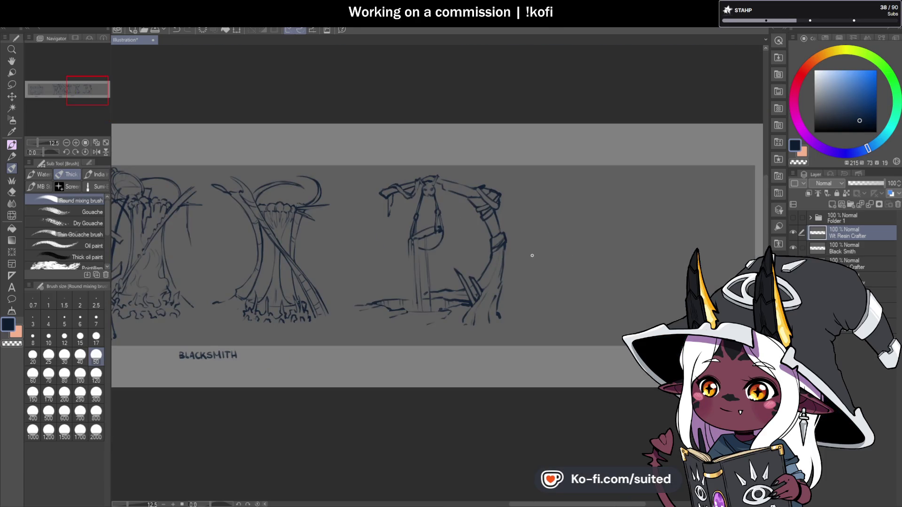
key("ctrl+s")
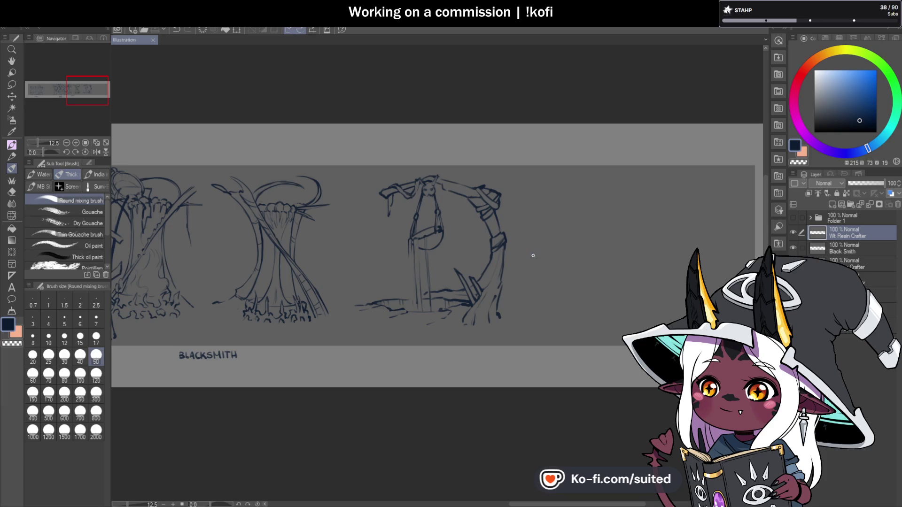
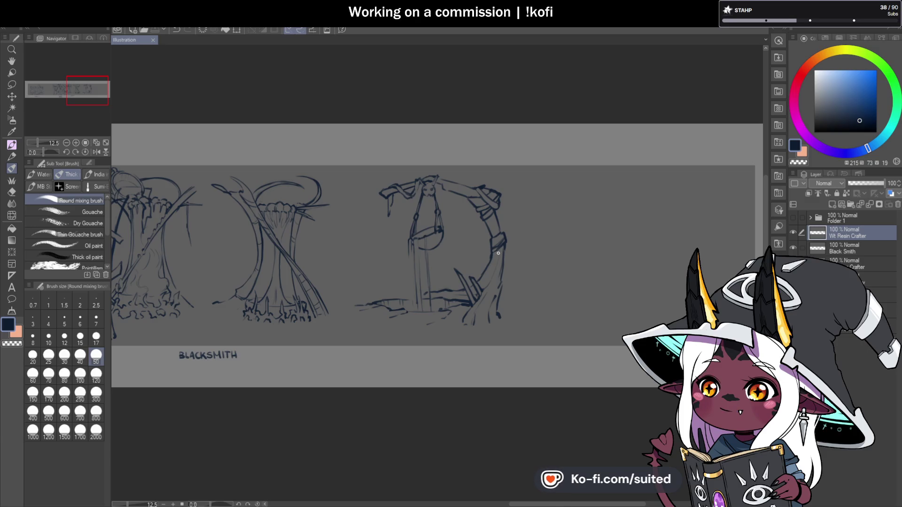
Zoom in on the bucket-and-post sketch at the right end of the banner
scroll(484, 240, "down", 3)
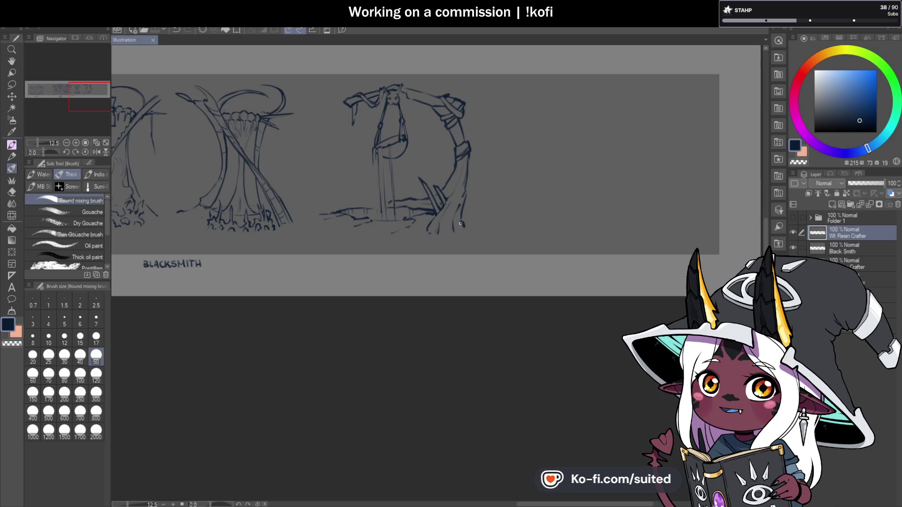
scroll(407, 182, "up", 3)
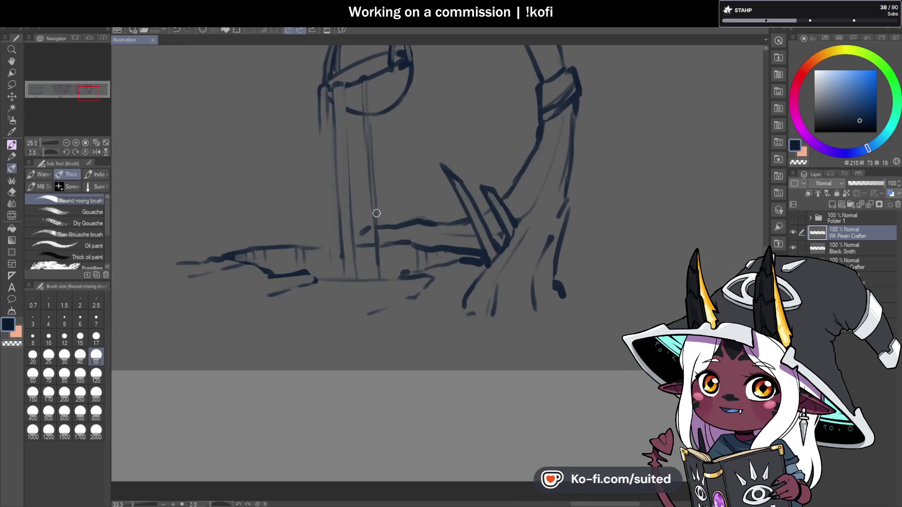
Redraw the post's left edge, then erase the excess upper stroke with transparent colour
left_click_drag(320, 112, 323, 238)
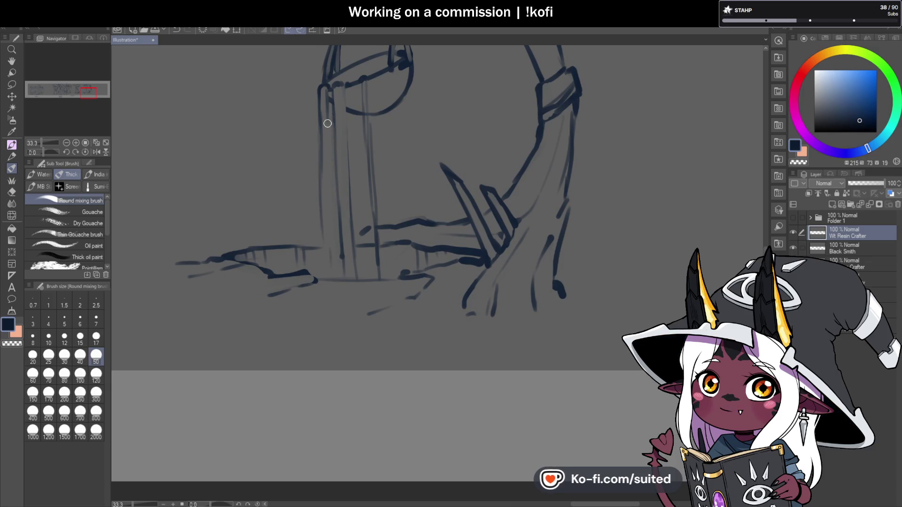
key("c")
left_click_drag(318, 113, 320, 176)
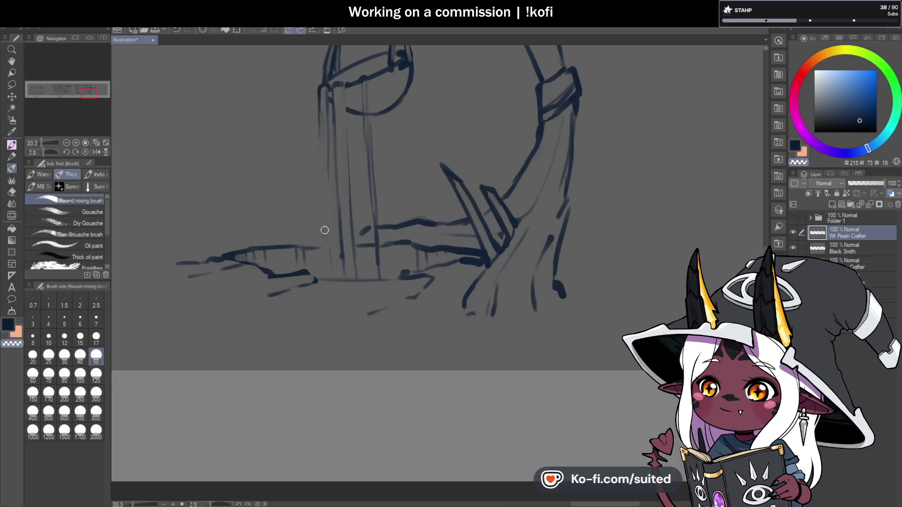
key("c")
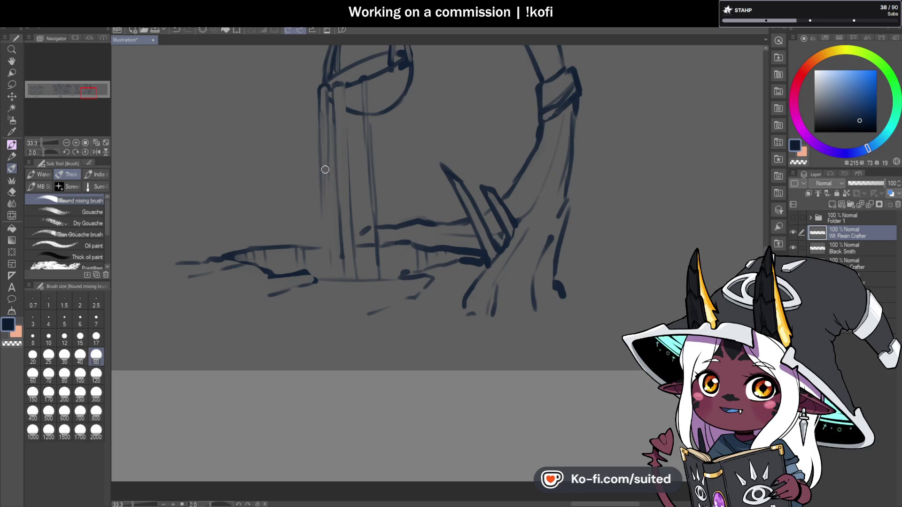
scroll(393, 213, "down", 1)
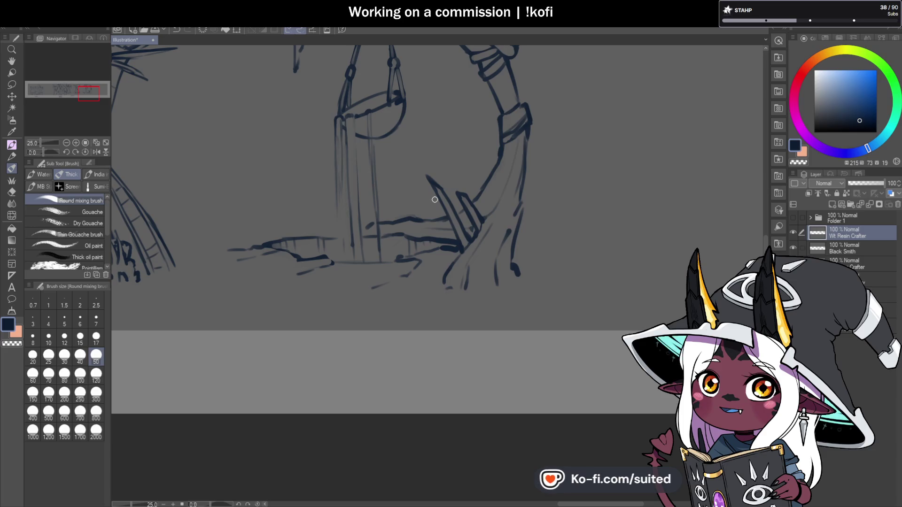
scroll(472, 230, "down", 2)
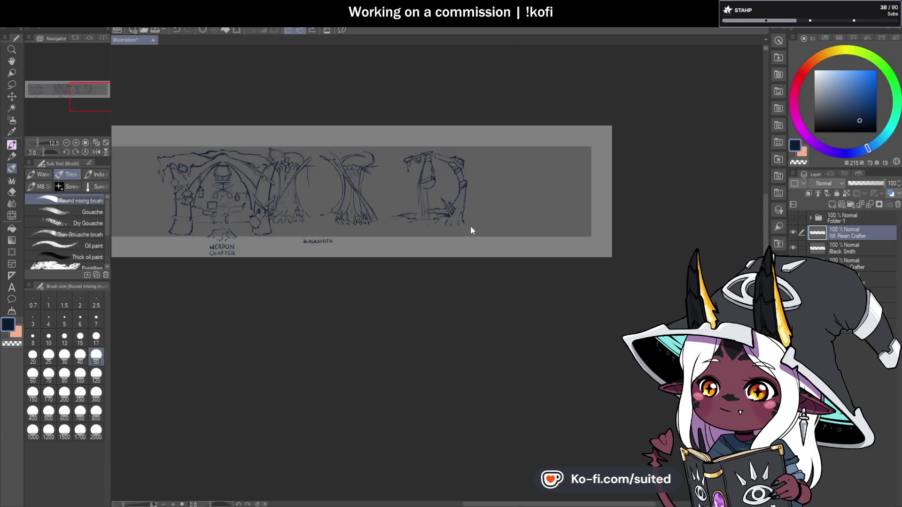
Toggle the Wt Resin Crafter layer's visibility to check it, then free-transform the middle sketches
scroll(469, 201, "up", 1)
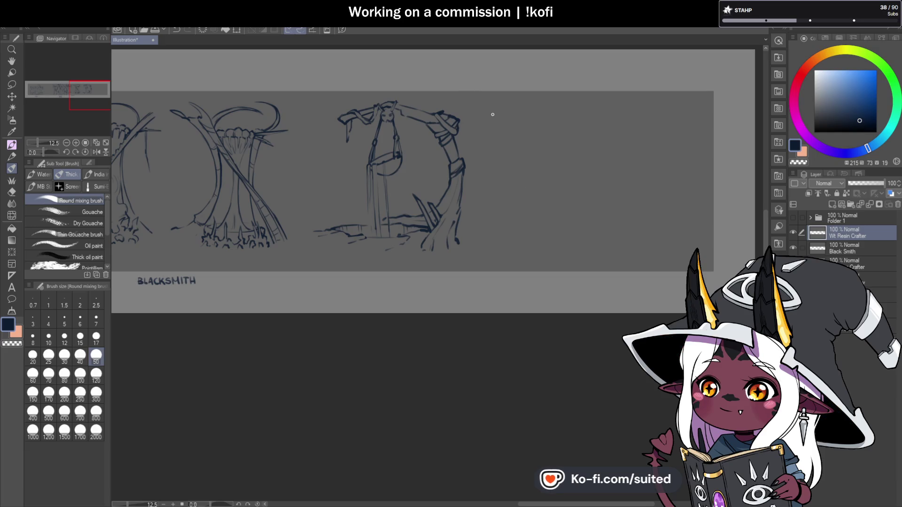
key("ctrl+t")
left_click(148, 272)
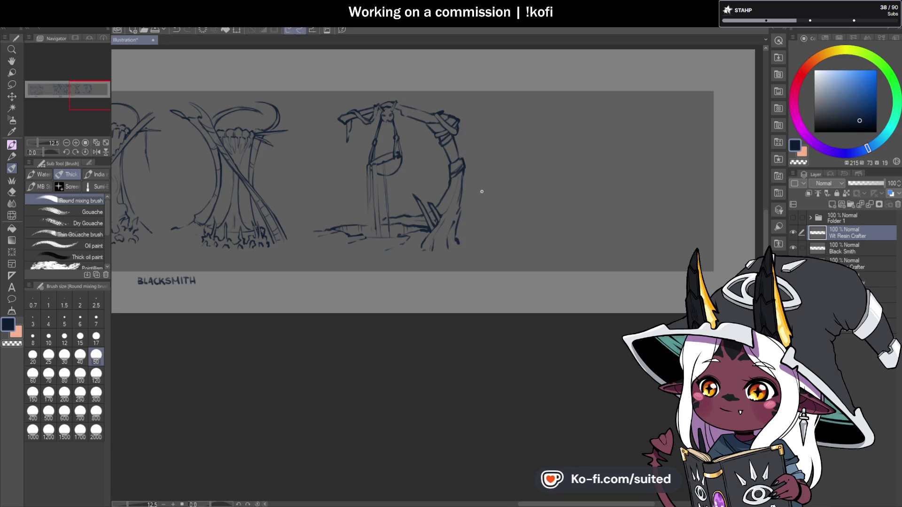
left_click(796, 231)
left_click(796, 230)
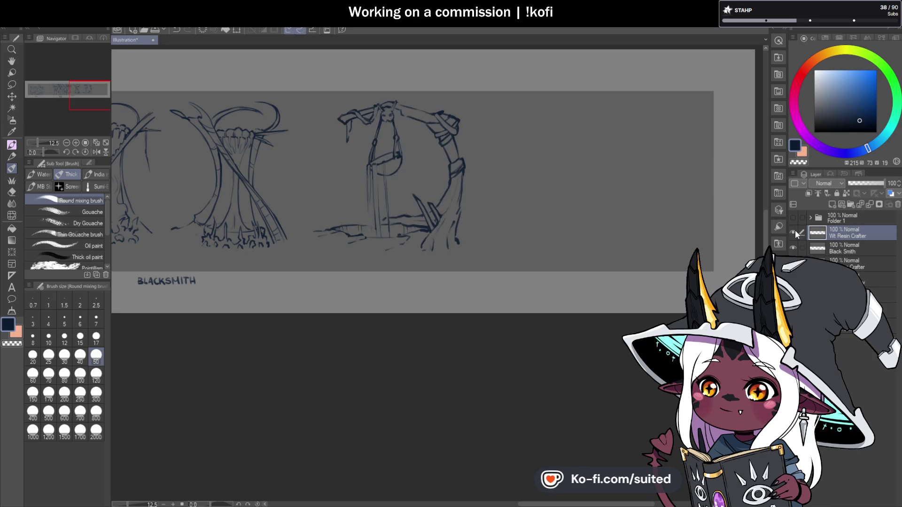
scroll(642, 199, "down", 5)
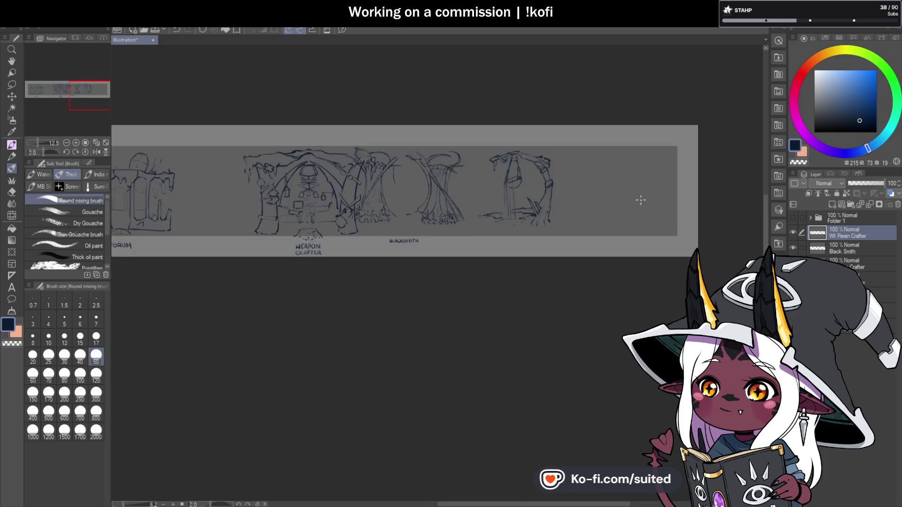
key("ctrl+t")
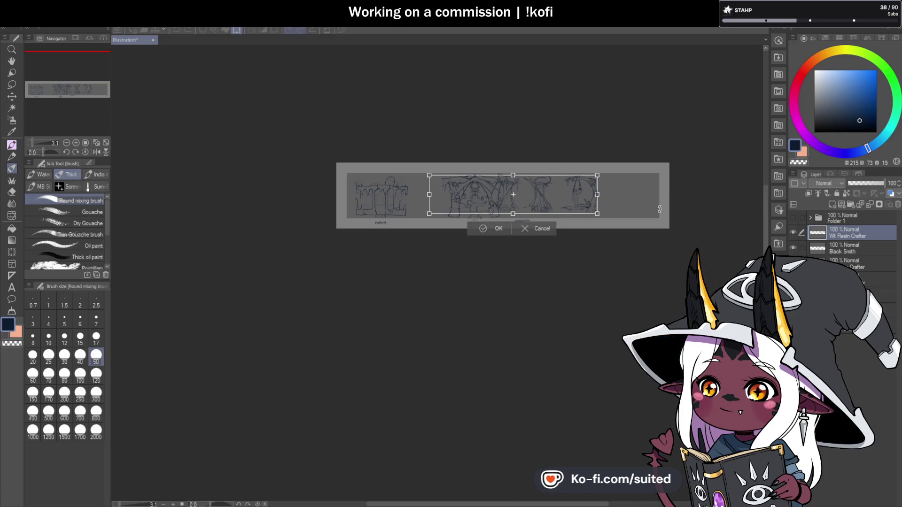
Shift the middle stall sketches to the right and confirm the transform
scroll(659, 209, "up", 2)
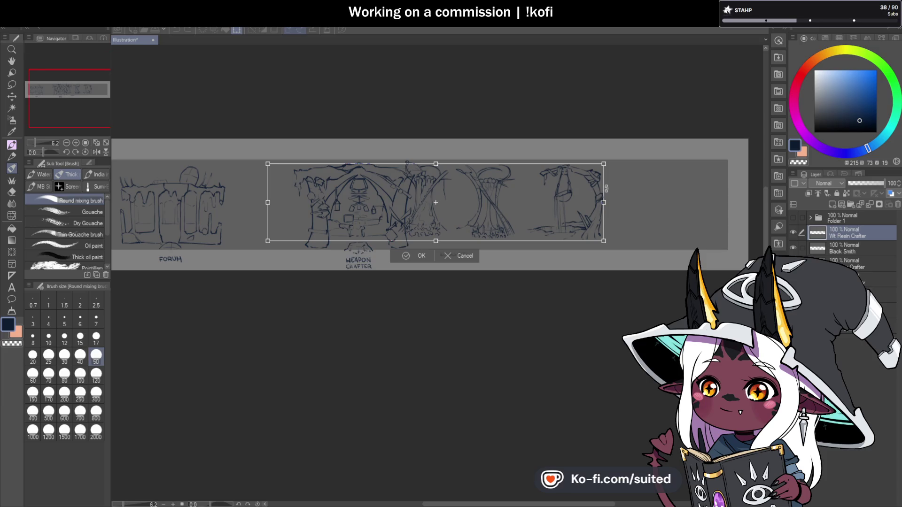
left_click_drag(557, 211, 661, 226)
left_click(522, 258)
Lasso the rightmost bucket-post sketch and move it further right
key("m")
mouse_move(520, 109)
left_mouse_down()
mouse_move(270, 187)
mouse_move(609, 278)
mouse_move(625, 221)
mouse_move(619, 141)
left_mouse_up()
key("ctrl+z")
key("ctrl+t")
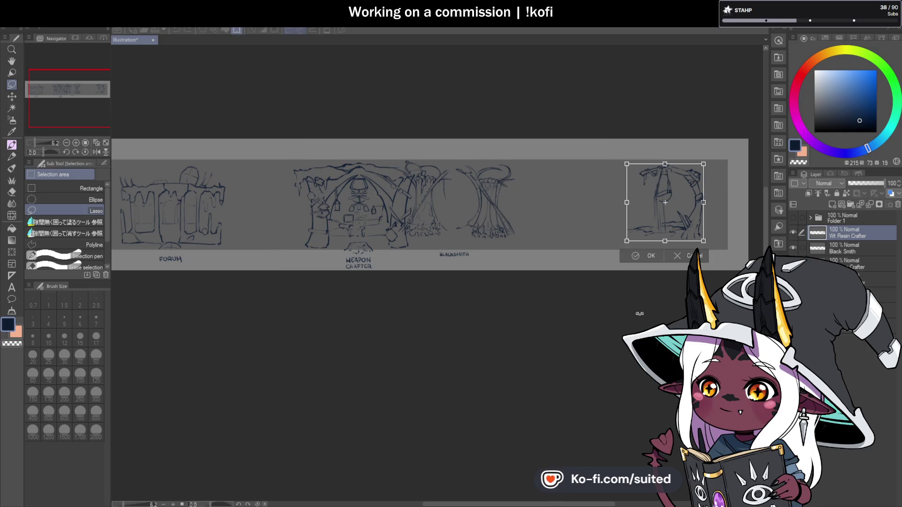
key("Return")
scroll(554, 224, "down", 2)
scroll(555, 224, "up", 5)
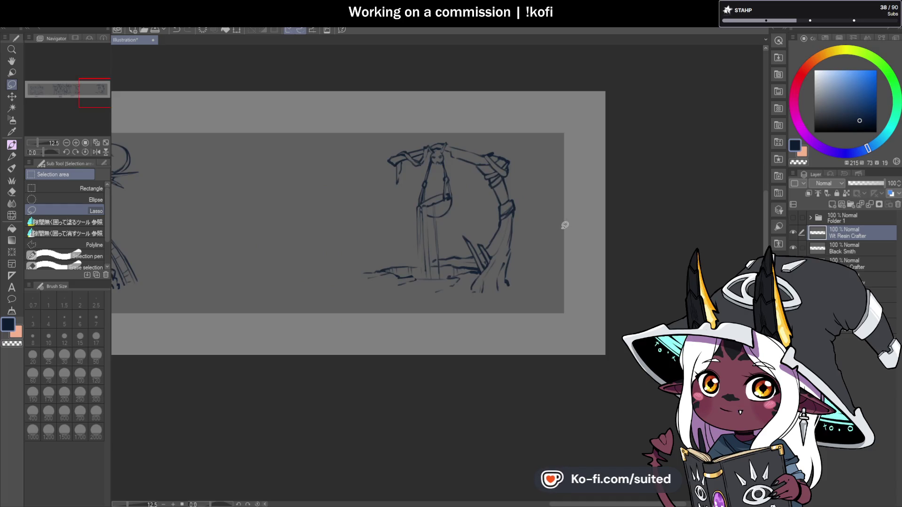
Ink a new sloping canopy line left of the arch, then view the DECORUM reference image
key("b")
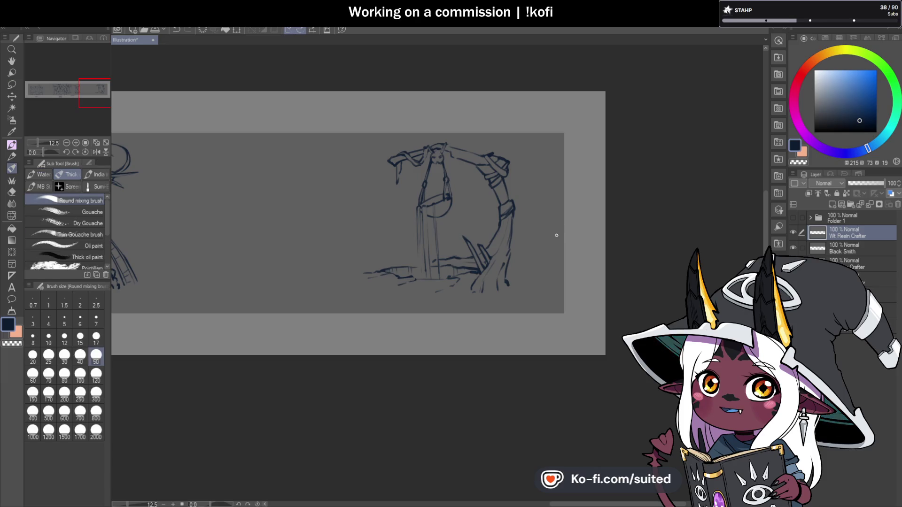
scroll(547, 222, "down", 3)
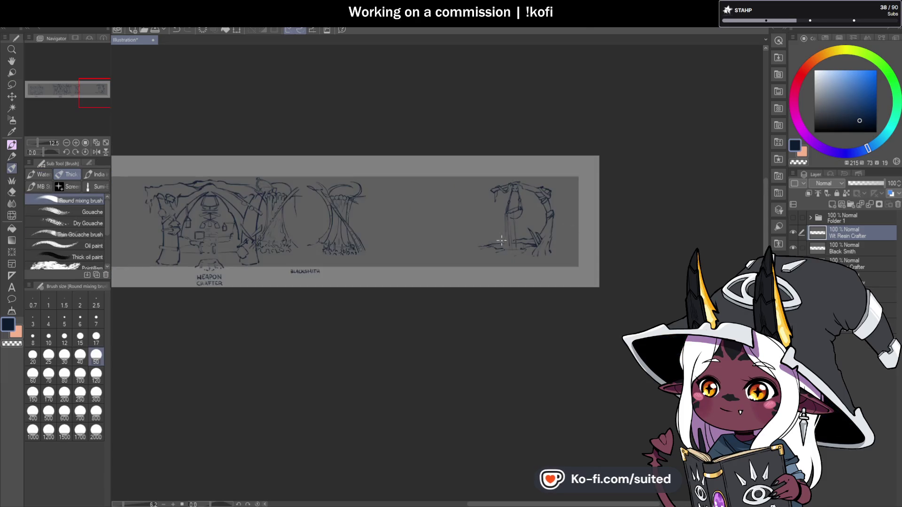
scroll(484, 242, "up", 3)
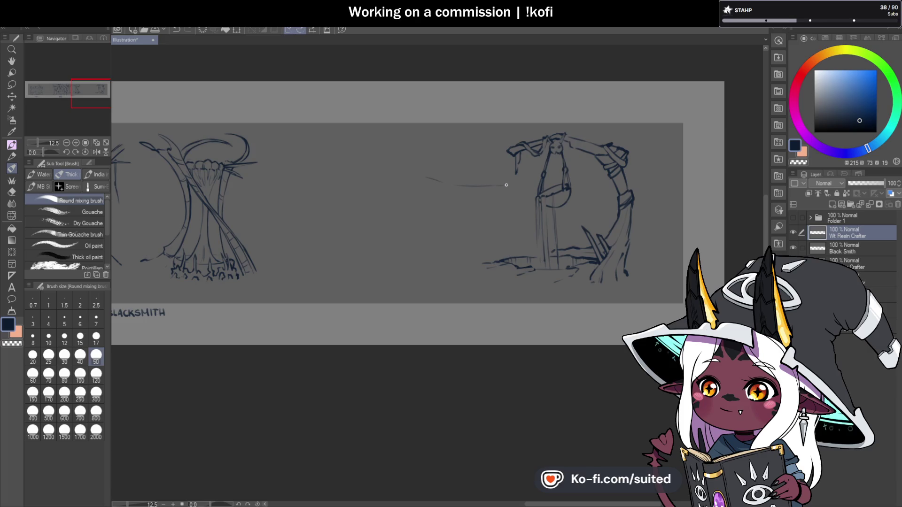
left_click_drag(404, 165, 439, 183)
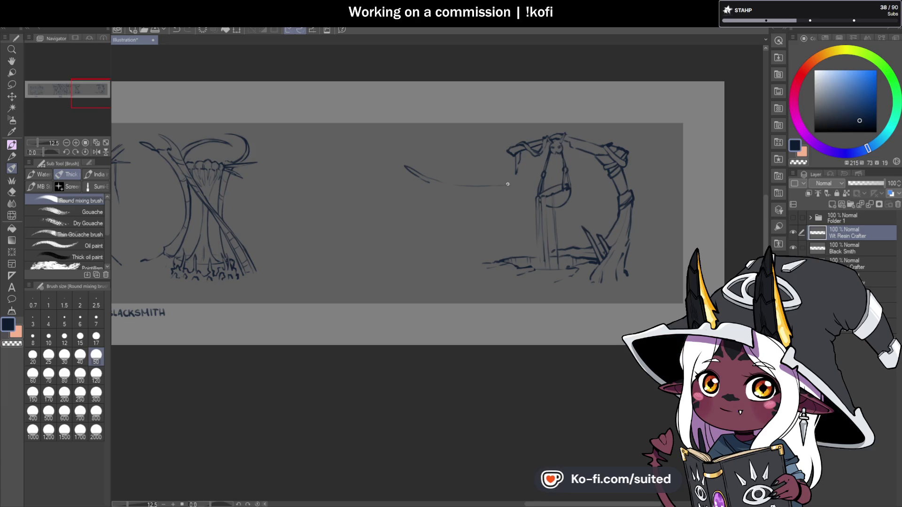
left_click_drag(520, 185, 497, 188)
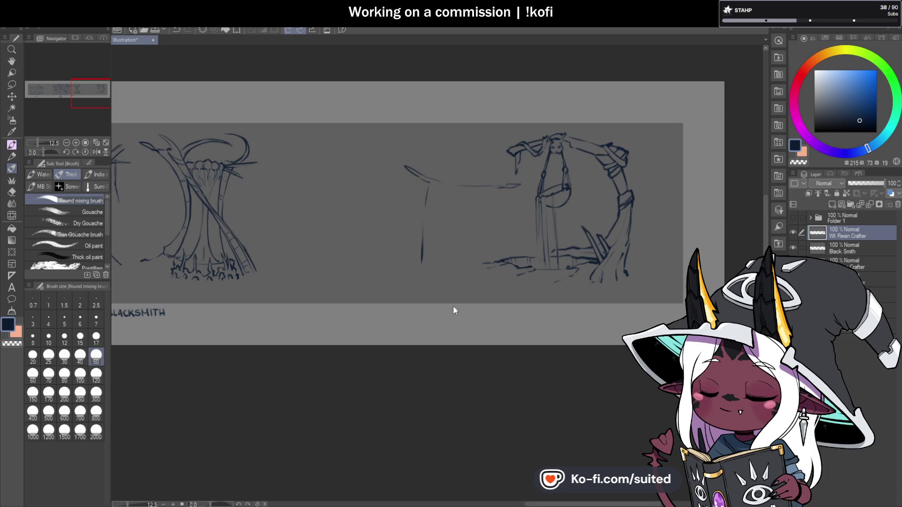
key("ctrl+plus")
key("ctrl+plus")
key("ctrl+plus")
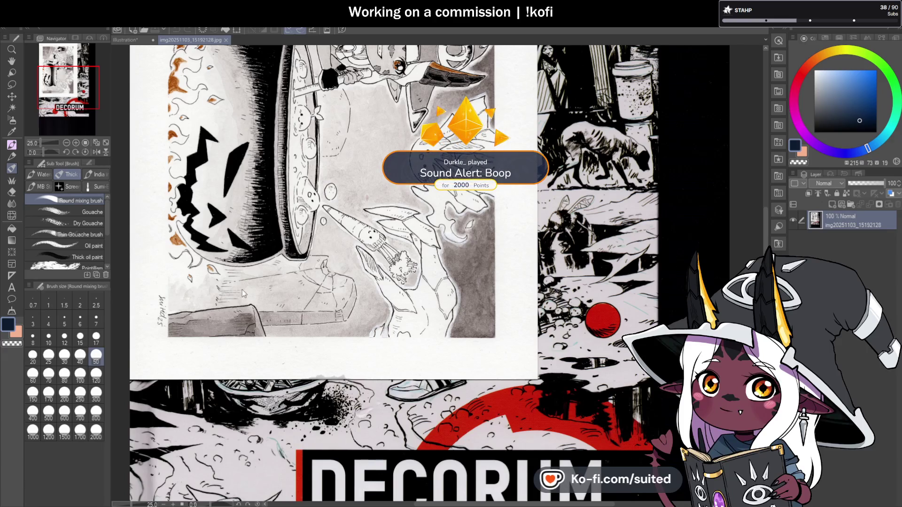
key("ctrl+shift+r")
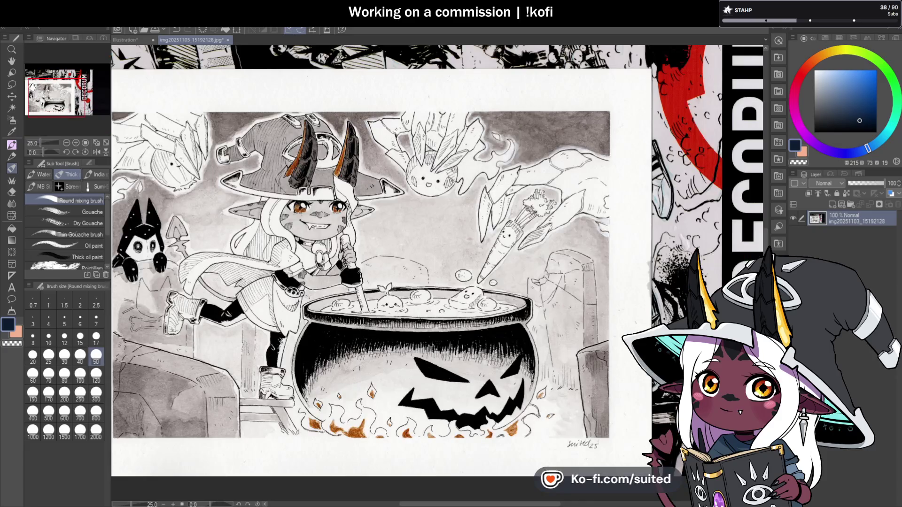
left_click(12, 61)
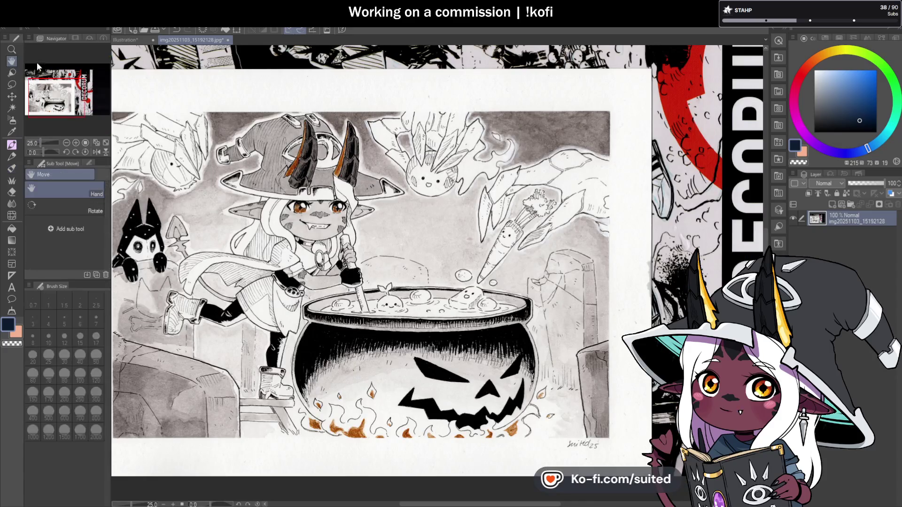
scroll(529, 347, "up", 1)
left_click_drag(484, 390, 529, 347)
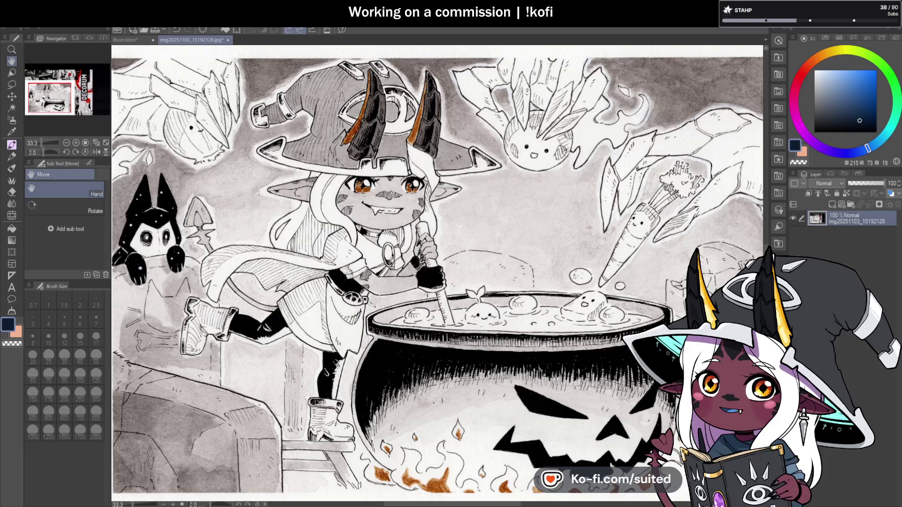
scroll(384, 217, "down", 1)
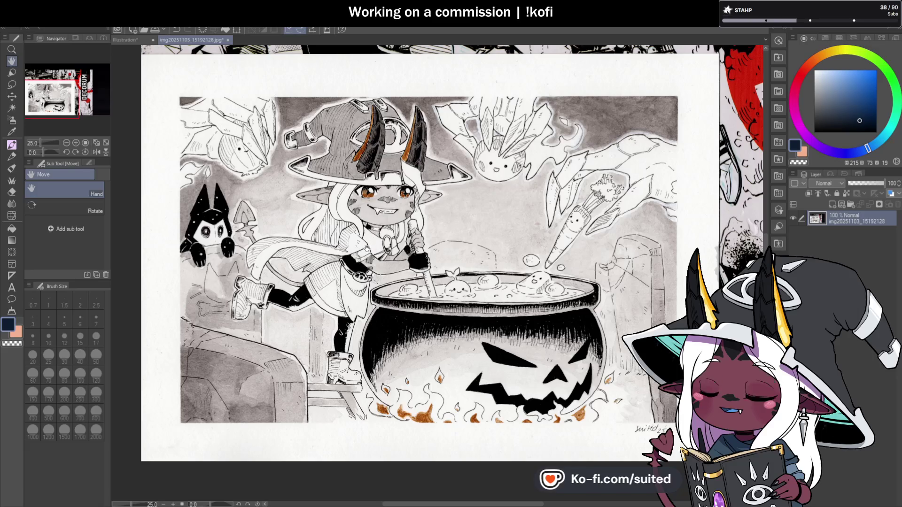
scroll(389, 228, "up", 1)
scroll(389, 229, "down", 1)
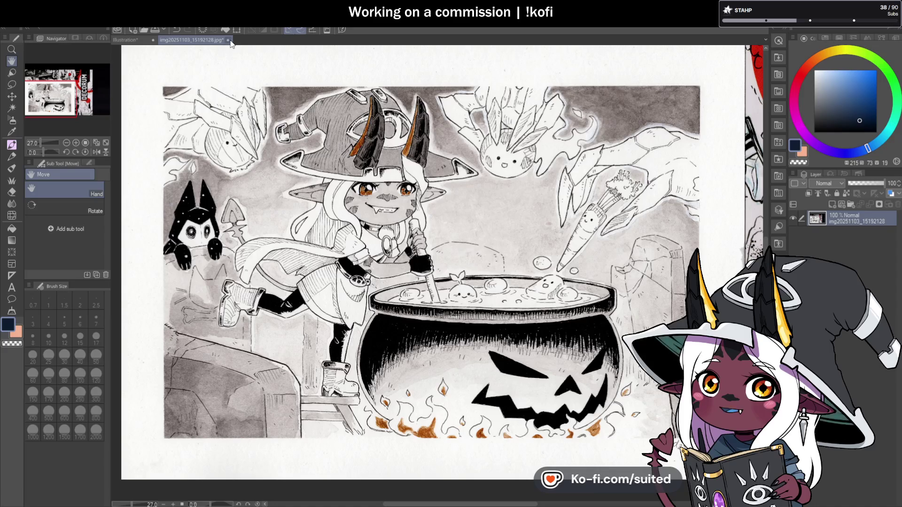
key("ctrl+w")
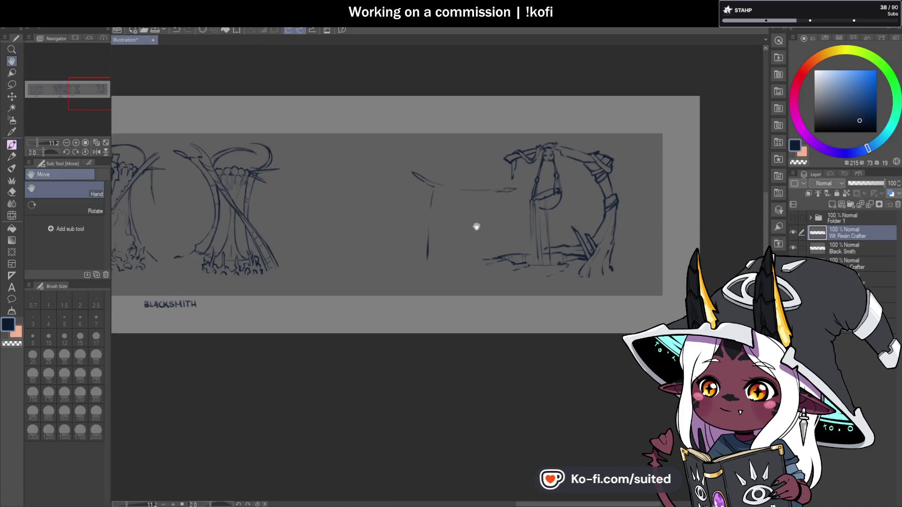
scroll(564, 211, "up", 5)
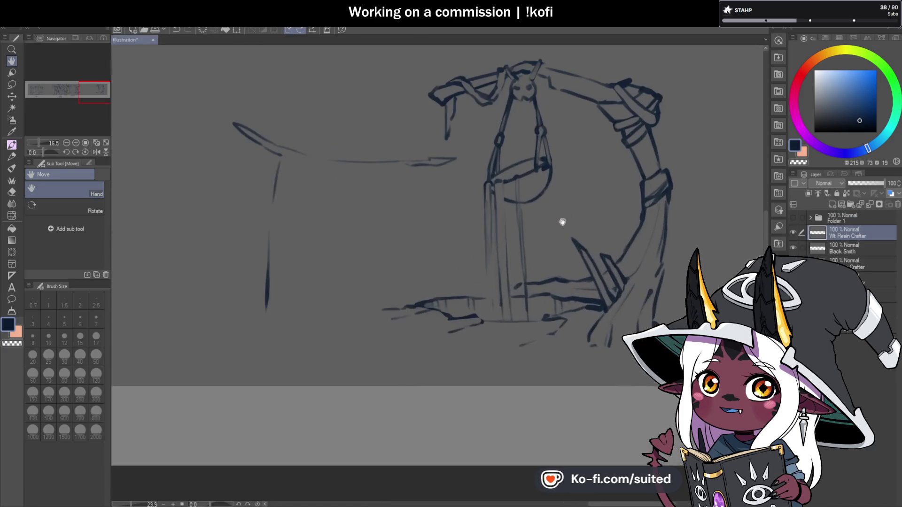
left_click_drag(538, 226, 513, 234)
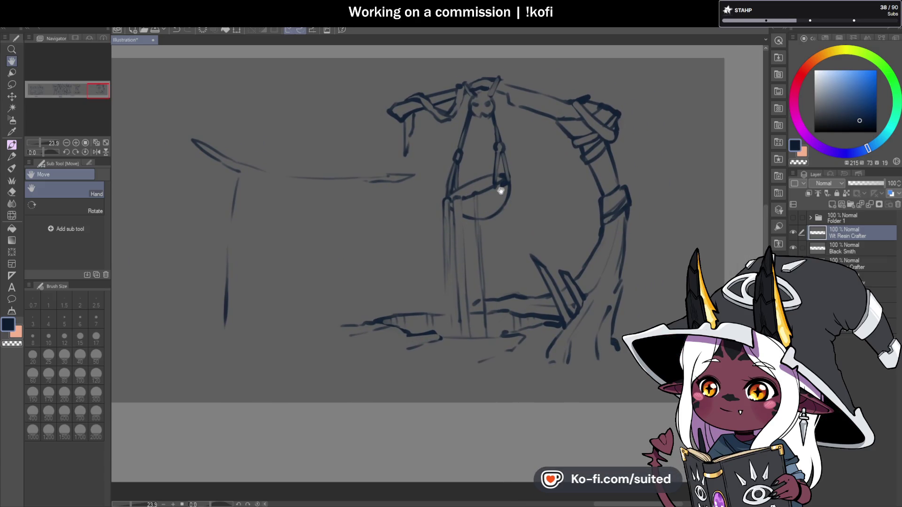
left_click_drag(489, 205, 672, 205)
left_click_drag(422, 254, 657, 254)
left_click_drag(242, 216, 497, 200)
scroll(273, 141, "up", 1)
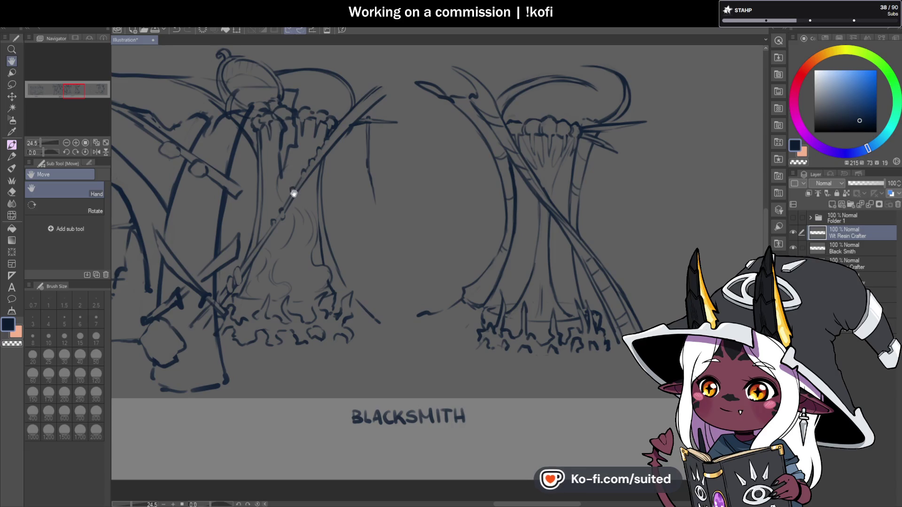
mouse_move(254, 201)
left_mouse_down()
mouse_move(478, 191)
mouse_move(517, 200)
left_mouse_up()
mouse_move(131, 199)
left_mouse_down()
mouse_move(540, 198)
mouse_move(133, 222)
left_mouse_up()
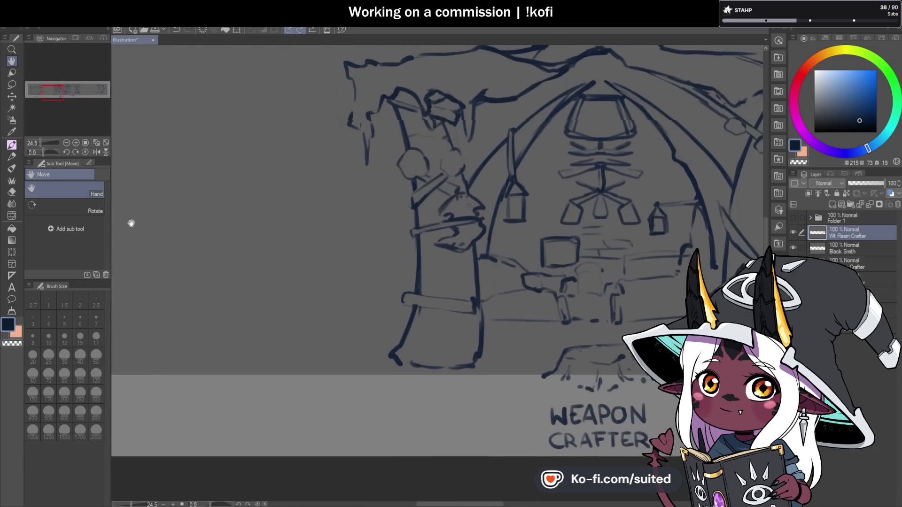
left_click_drag(481, 240, 215, 240)
mouse_move(686, 221)
left_mouse_down()
mouse_move(264, 208)
mouse_move(334, 199)
mouse_move(189, 184)
left_mouse_up()
left_click_drag(426, 268, 97, 268)
left_click_drag(310, 246, 280, 246)
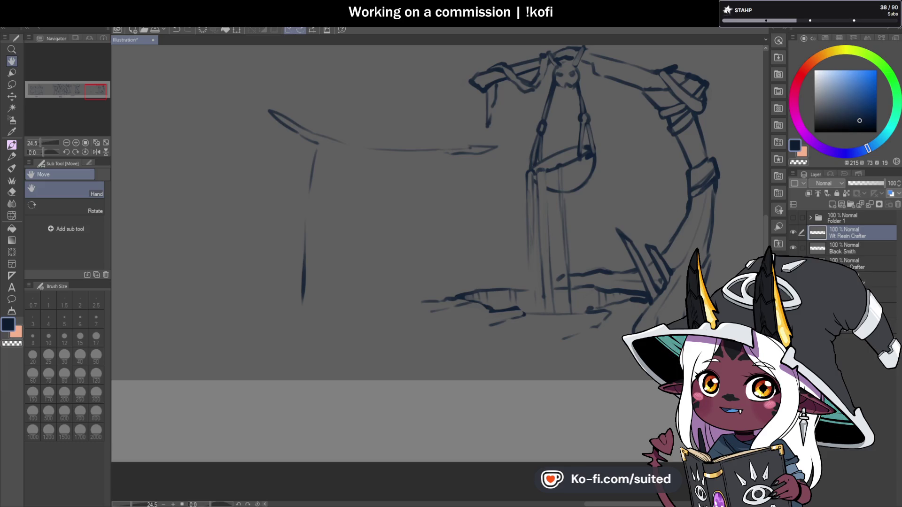
scroll(459, 221, "down", 5)
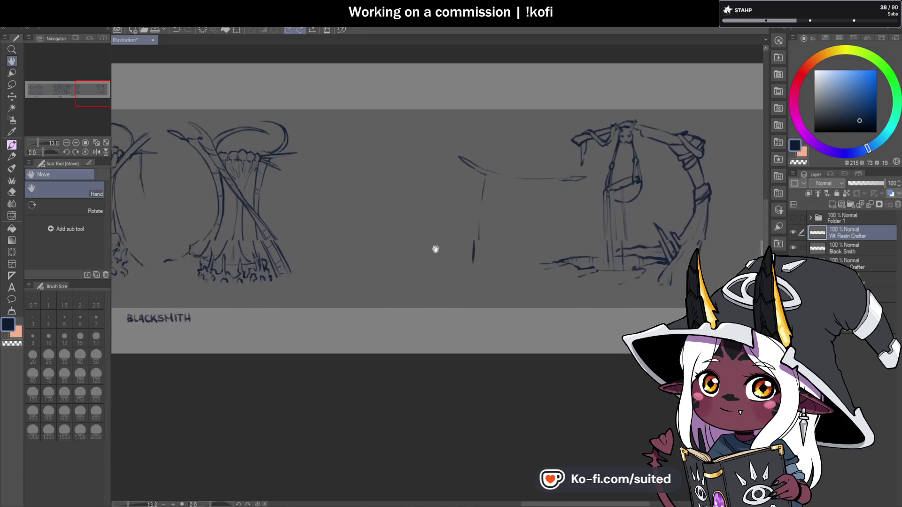
Pan across the FORUM, WEAPON CRAFTER, BLACKSMITH and DRAGON ARMOURY stalls, then hide Dragon Armoury
left_click_drag(426, 249, 491, 250)
scroll(325, 233, "down", 2)
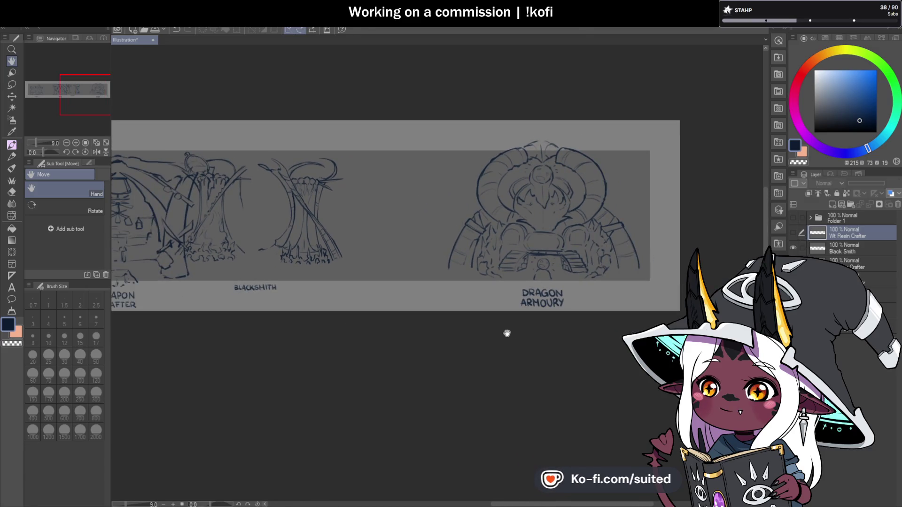
left_click_drag(512, 334, 747, 315)
mouse_move(444, 314)
left_mouse_down()
mouse_move(630, 302)
mouse_move(506, 301)
left_mouse_up()
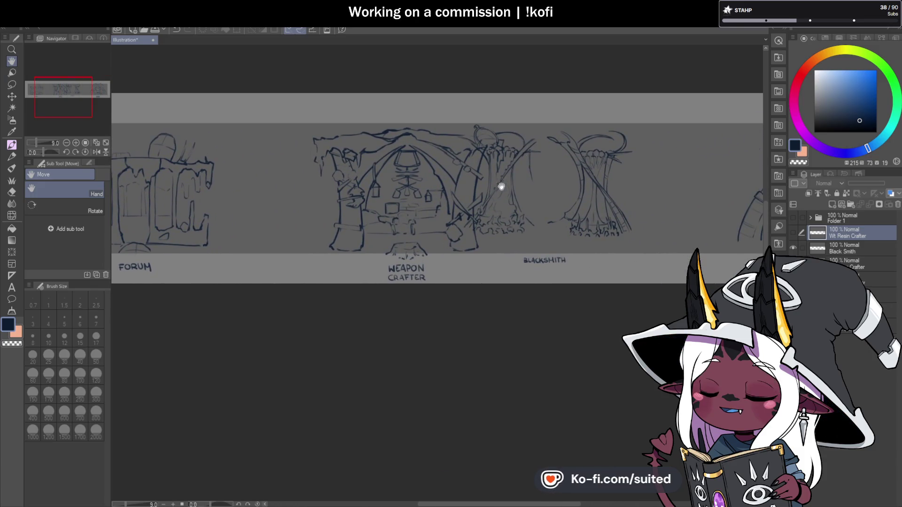
left_click_drag(576, 226, 451, 238)
left_click_drag(531, 163, 459, 155)
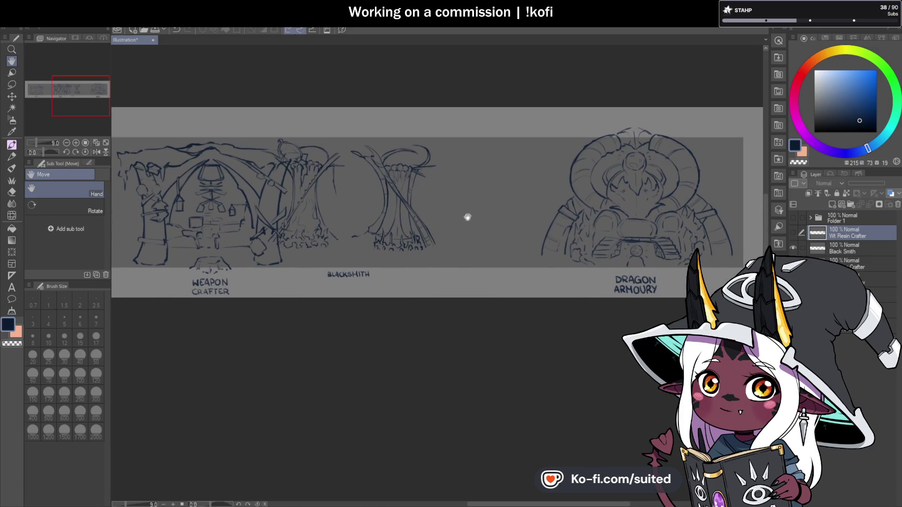
left_click_drag(722, 218, 611, 216)
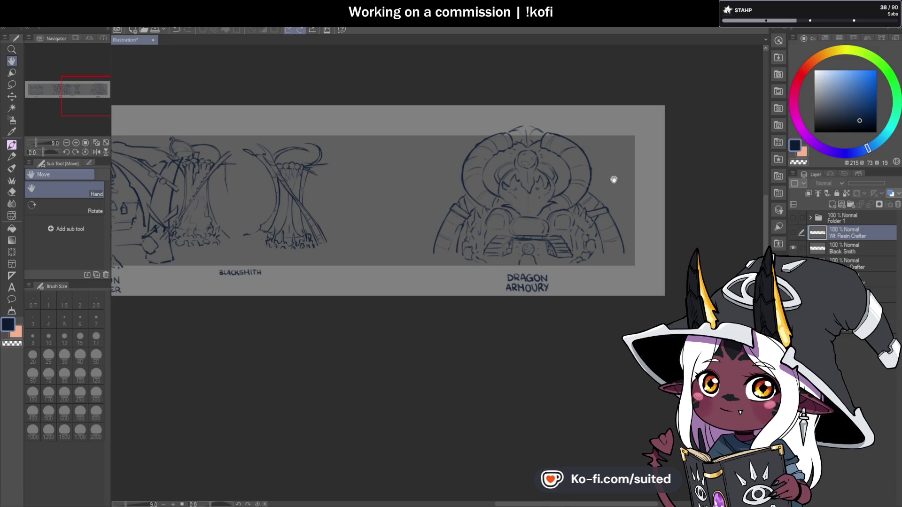
left_click_drag(479, 216, 620, 217)
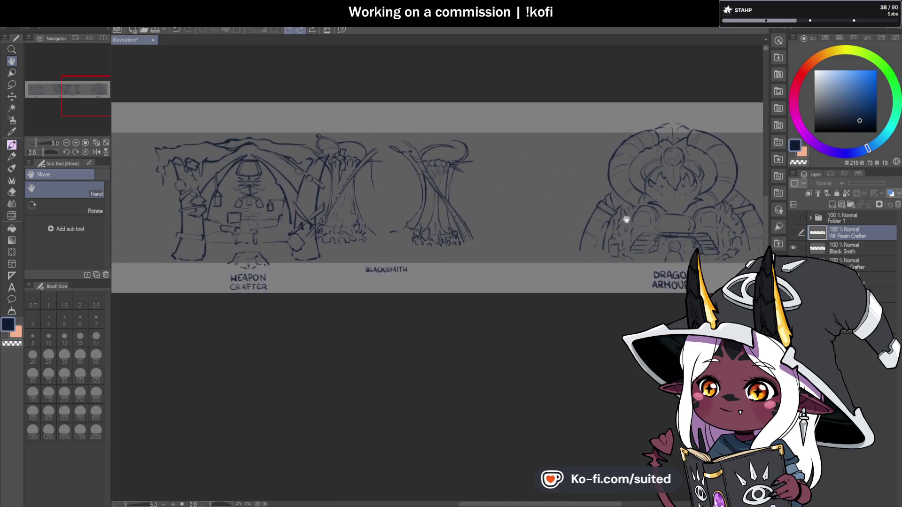
left_click_drag(465, 231, 682, 222)
left_click_drag(593, 208, 295, 217)
left_click_drag(435, 205, 232, 206)
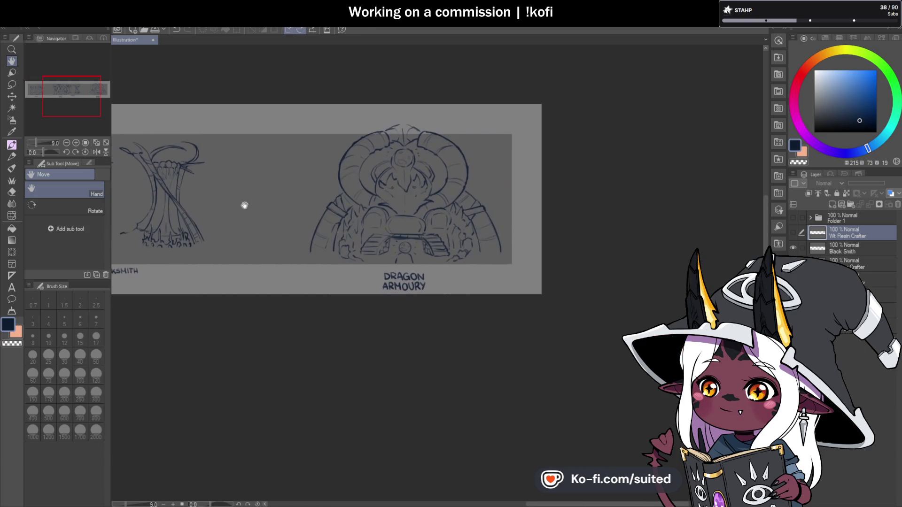
left_click(793, 264)
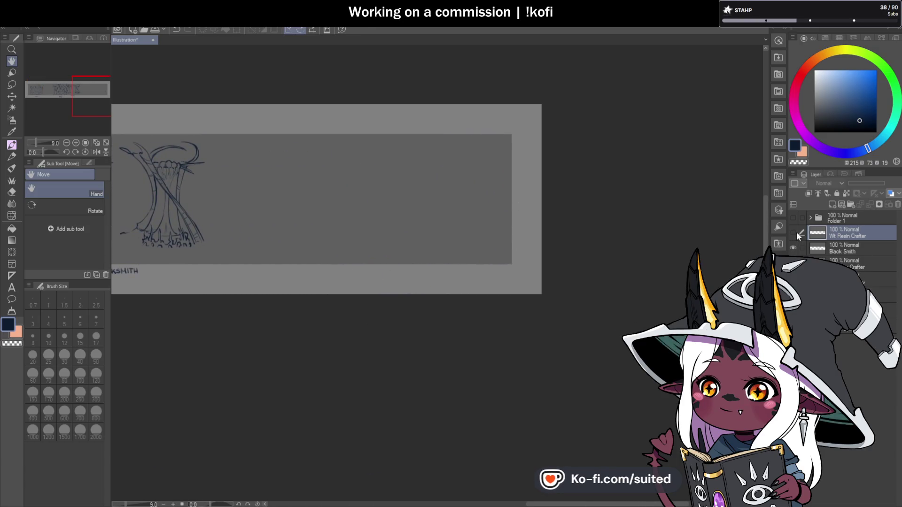
Show the Wt Resin Crafter layer, zoom in on its arch sketch, and switch to the brush
left_click(794, 233)
scroll(384, 203, "up", 1)
scroll(437, 236, "up", 1)
scroll(438, 235, "up", 1)
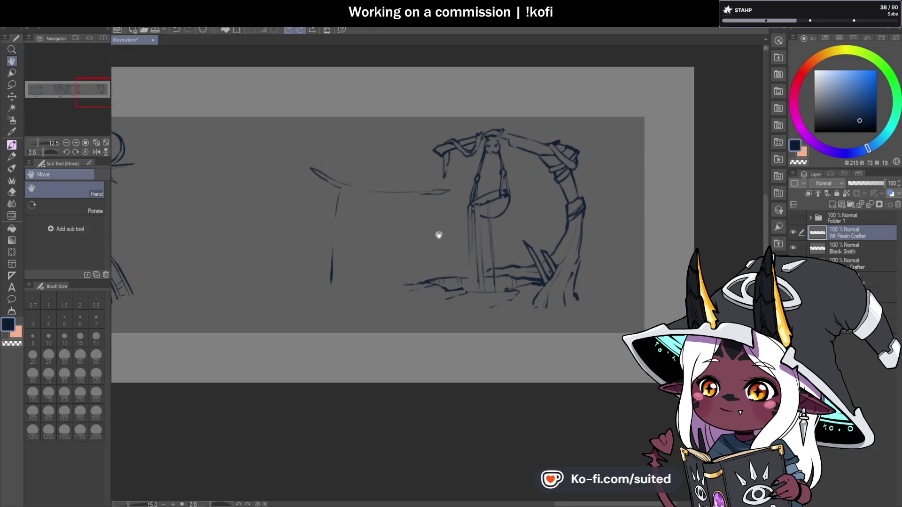
scroll(437, 235, "up", 1)
scroll(435, 237, "up", 1)
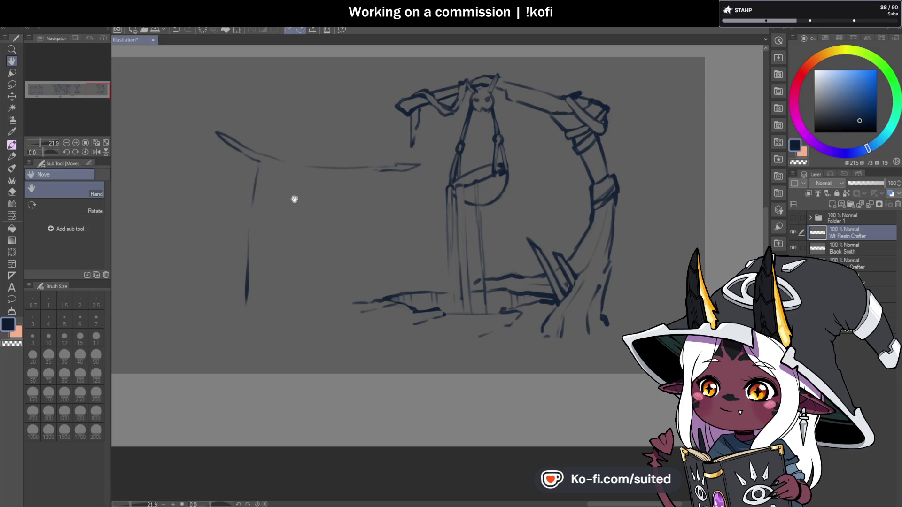
key("b")
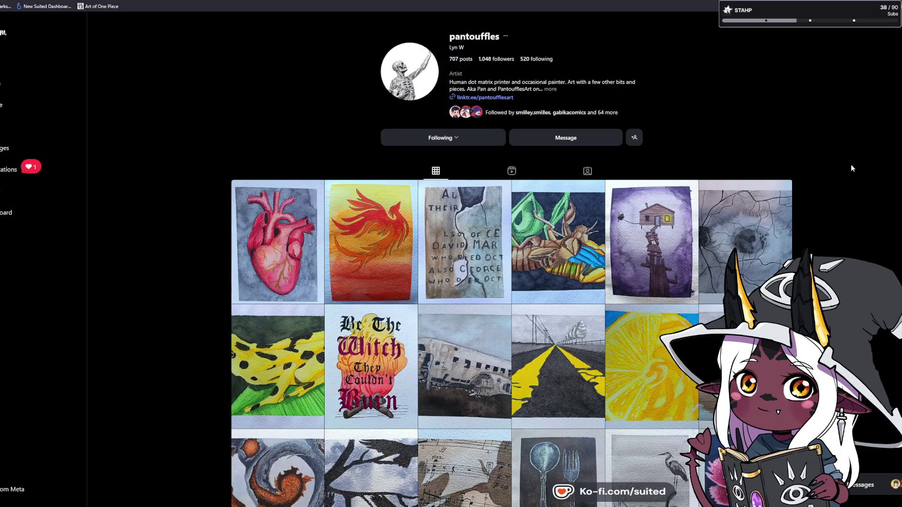
Open the red watercolour heart painting from the artist's profile grid
left_click(264, 221)
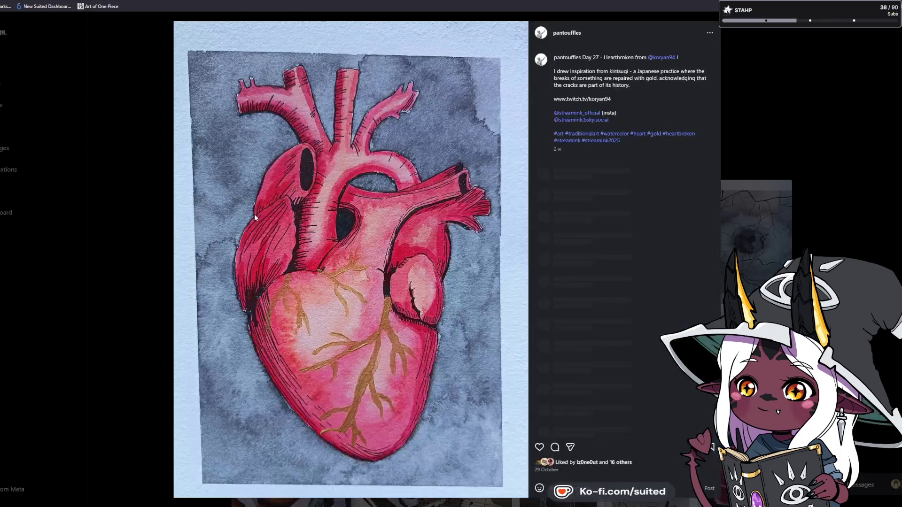
Like the Day 27 'Heartbroken' watercolour heart post
left_click(539, 447)
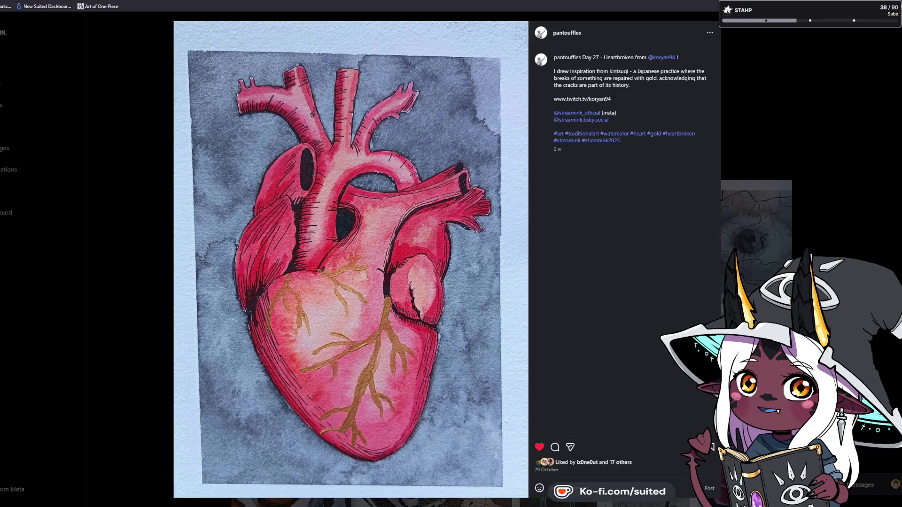
key("ctrl+w")
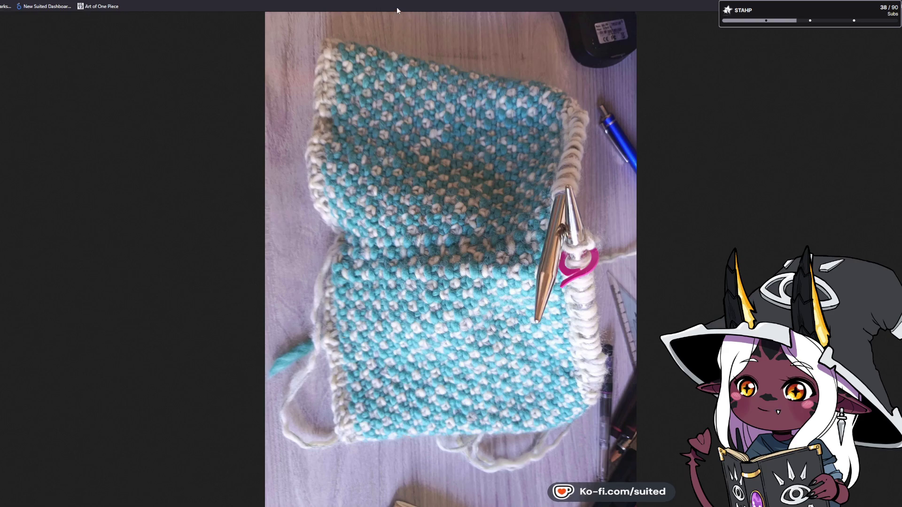
key("alt+Left")
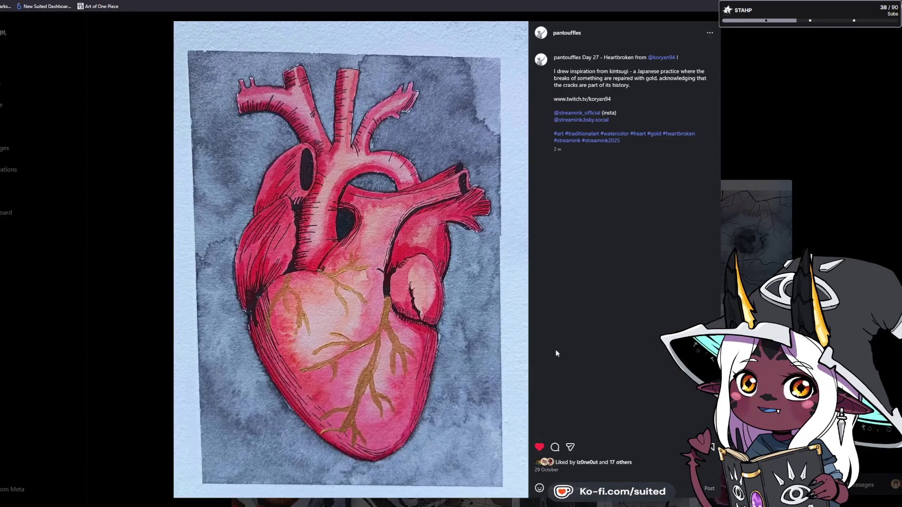
Like the Day 26 phoenix post, then go back past Day 25 Epitaph to Day 24 Molt
key("Right")
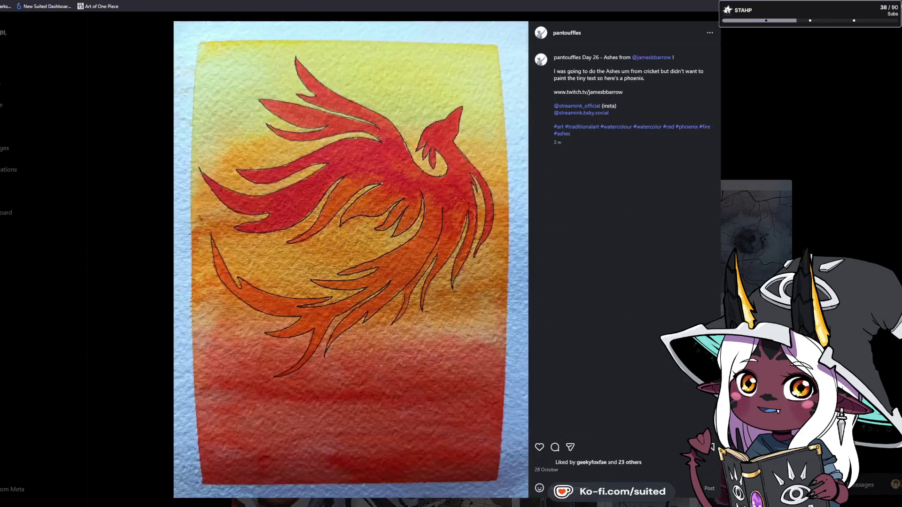
left_click(540, 447)
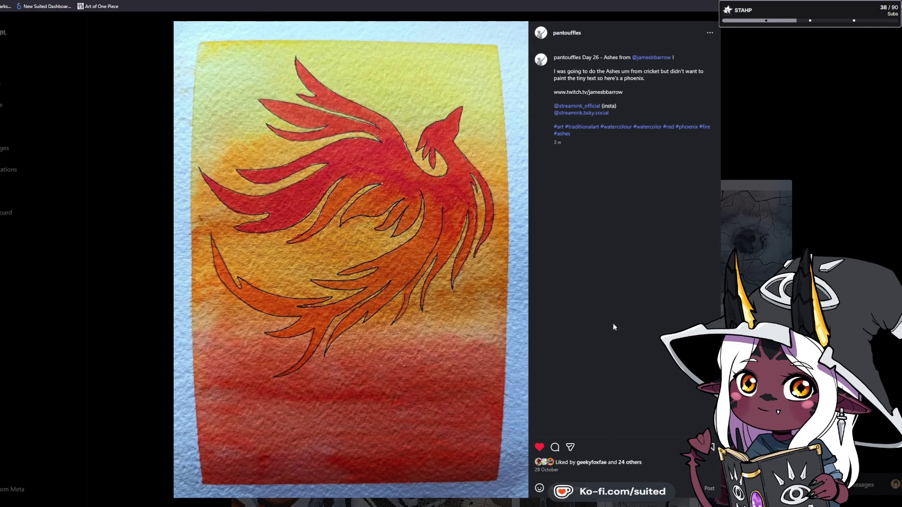
key("Right")
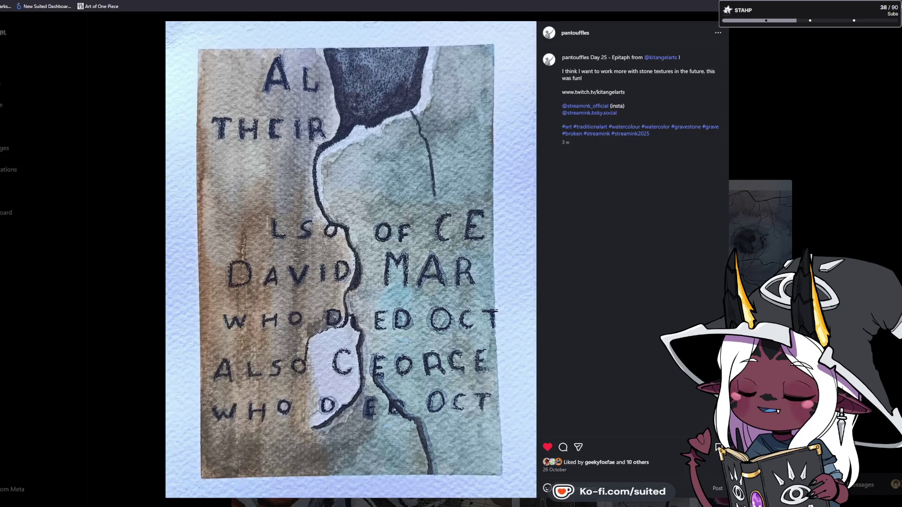
key("Right")
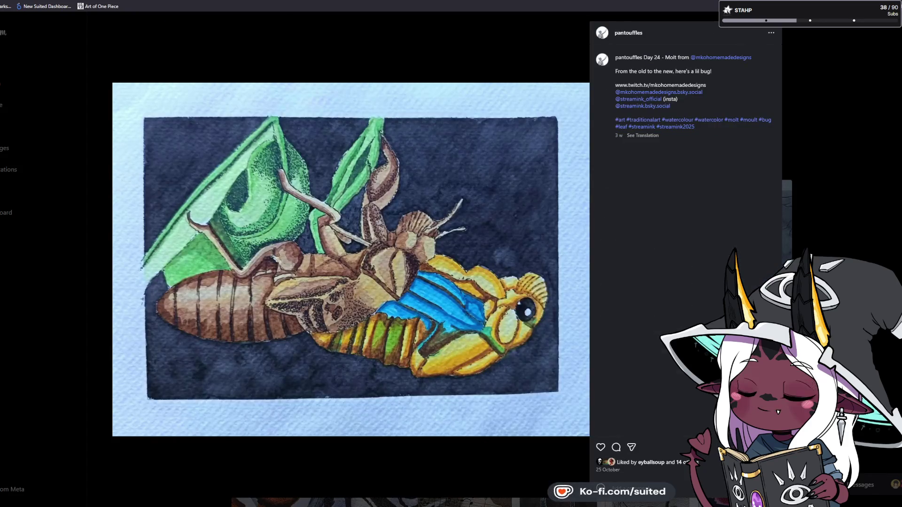
Like the Day 24 Molt post and the Day 23 Fog post
double_click(573, 415)
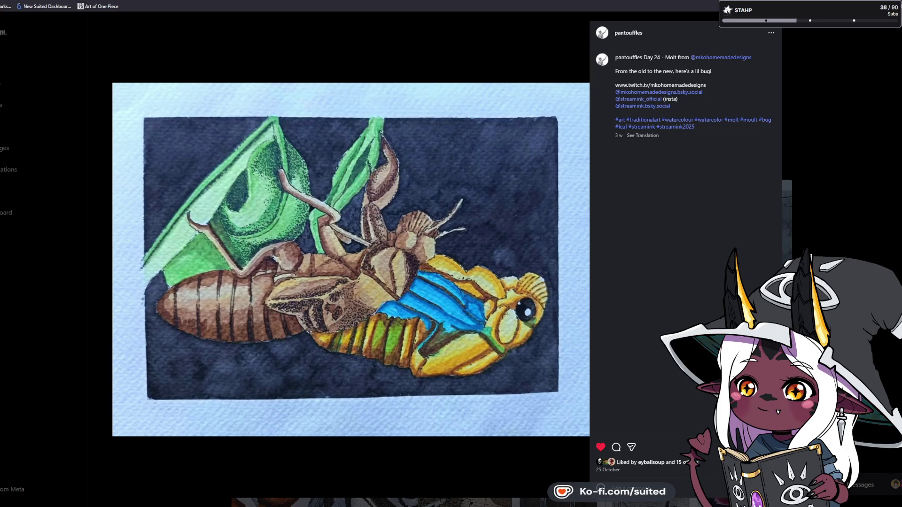
key("Left")
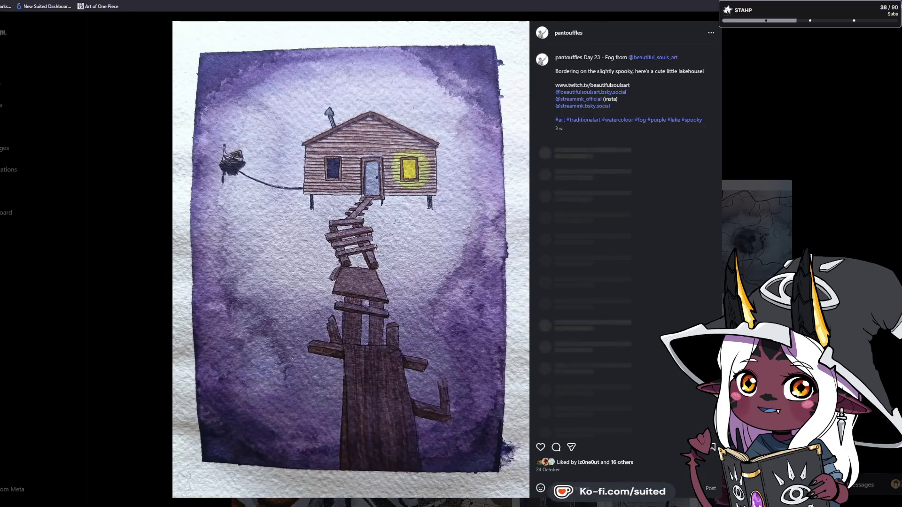
left_click(539, 449)
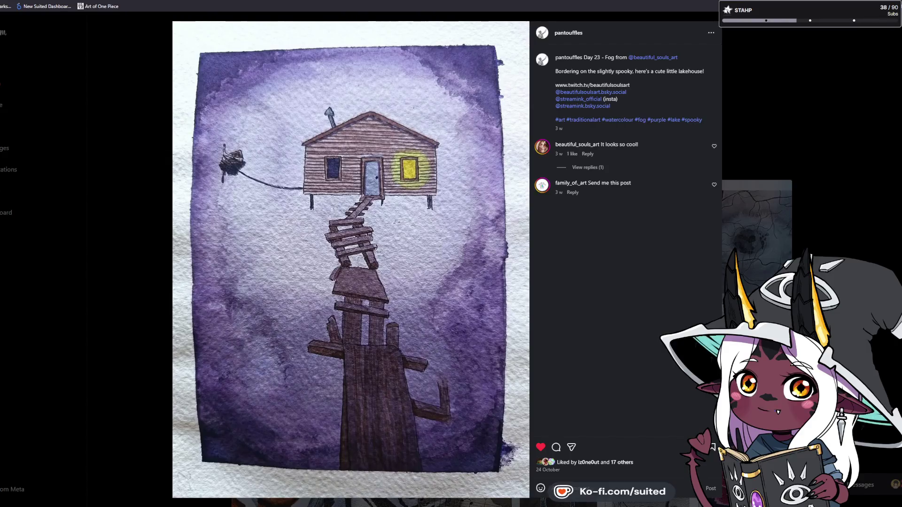
Close the lakehouse post, scroll the grid, and go to the artist's Ko-fi shop
left_click(852, 202)
scroll(852, 202, "down", 4)
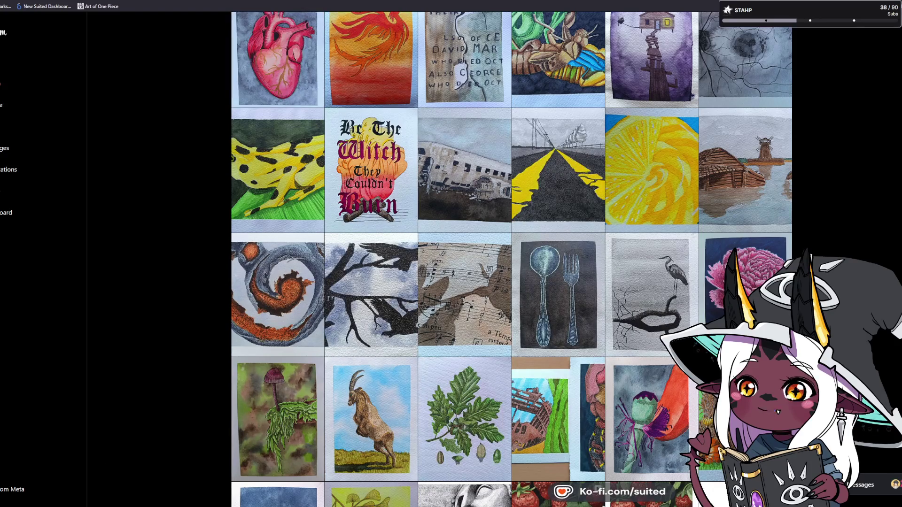
left_click(618, 232)
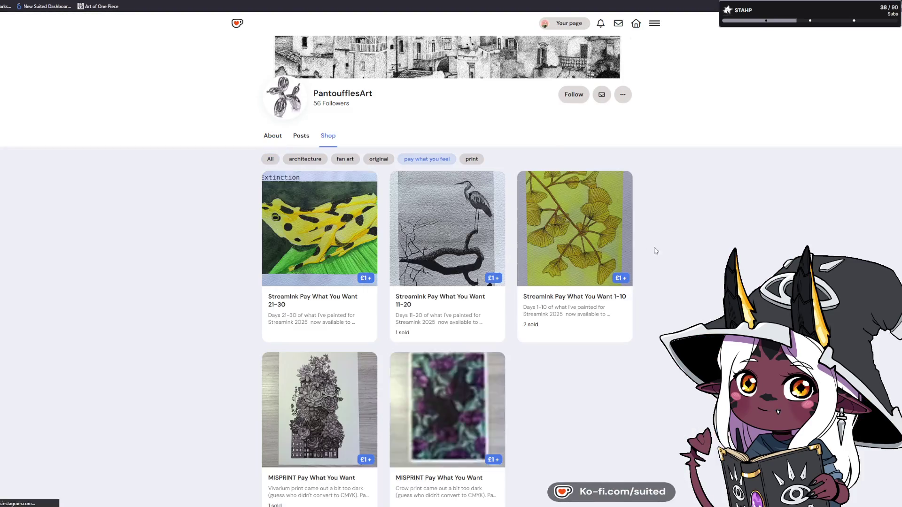
Open the StreamInk Pay What You Want 1-10 item and page through Eclipse, Hay Bale and Ebb
scroll(668, 254, "down", 1)
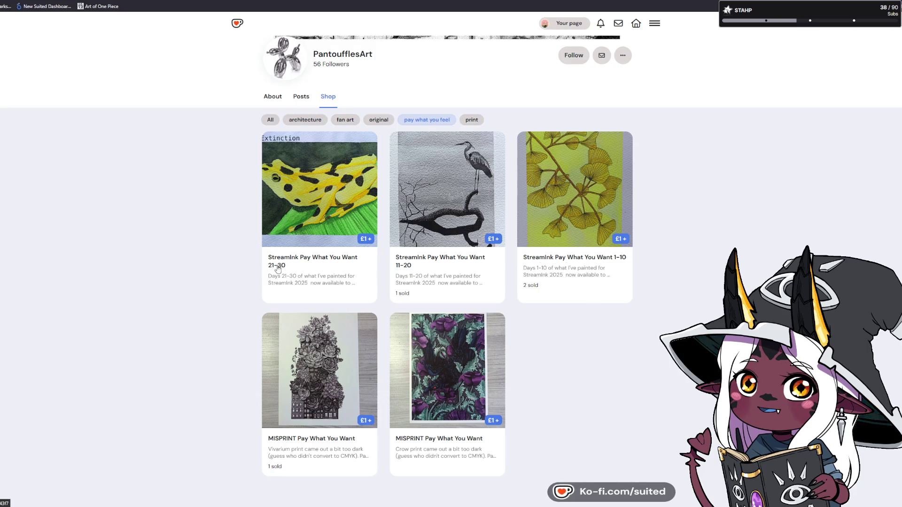
left_click(566, 211)
left_click(434, 119)
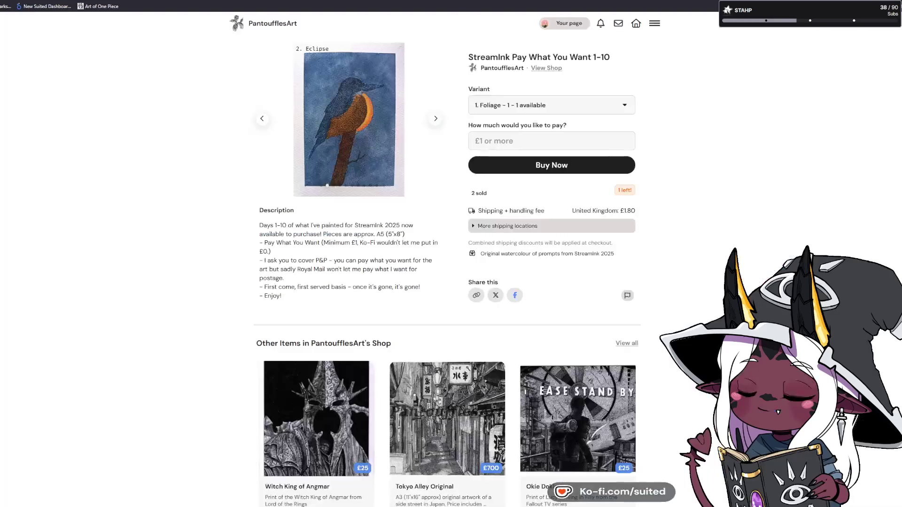
left_click(435, 119)
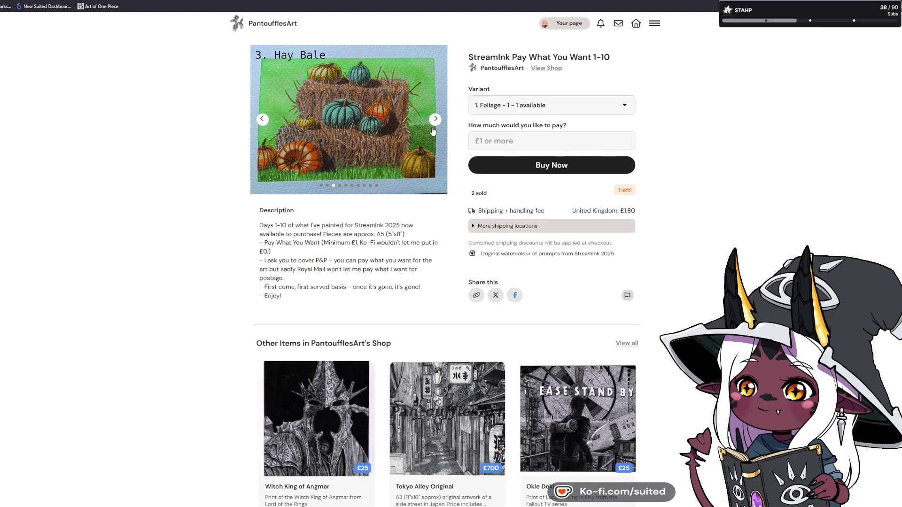
left_click(433, 131)
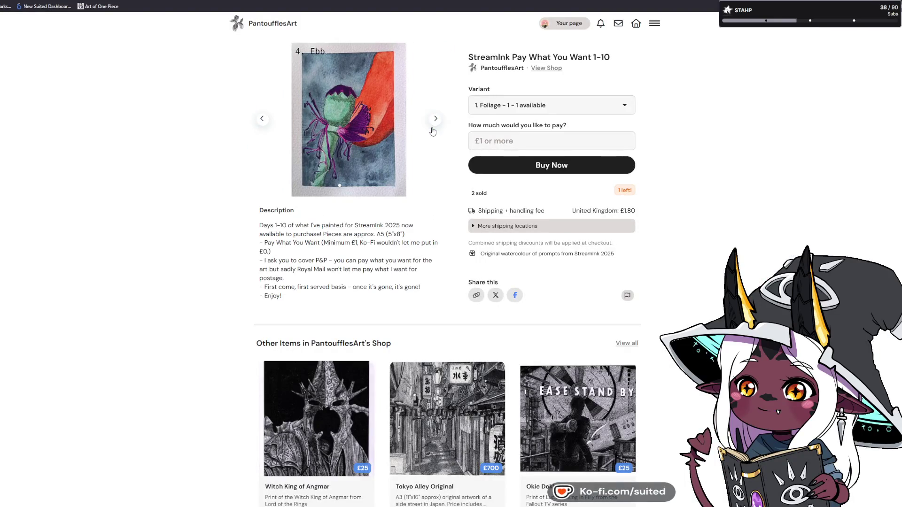
Continue through Entrails, Botany and Butt, then return to the listing and open the 11-20 item
left_click(433, 131)
left_click(433, 131)
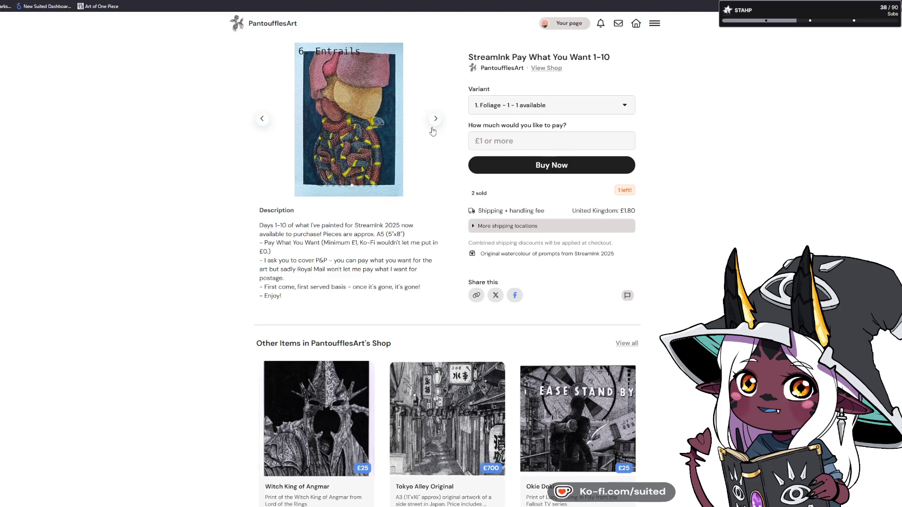
left_click(433, 131)
left_click(432, 131)
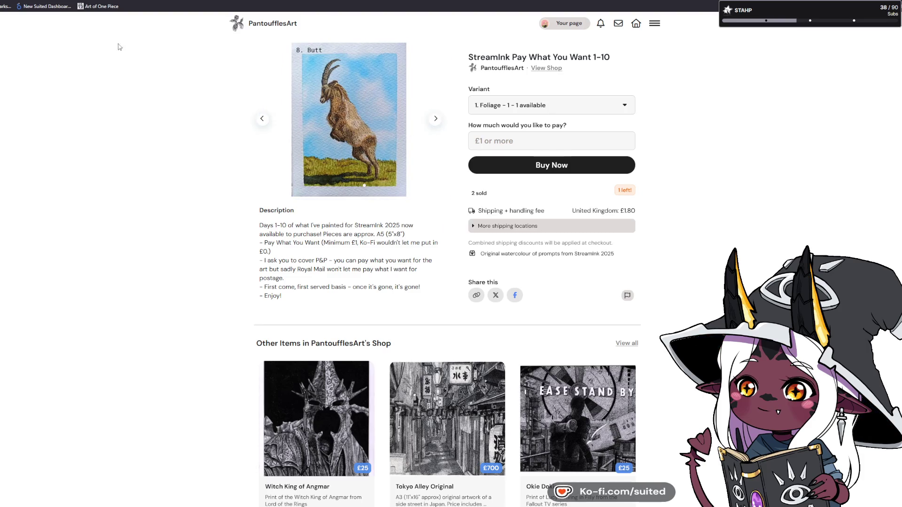
key("alt+Left")
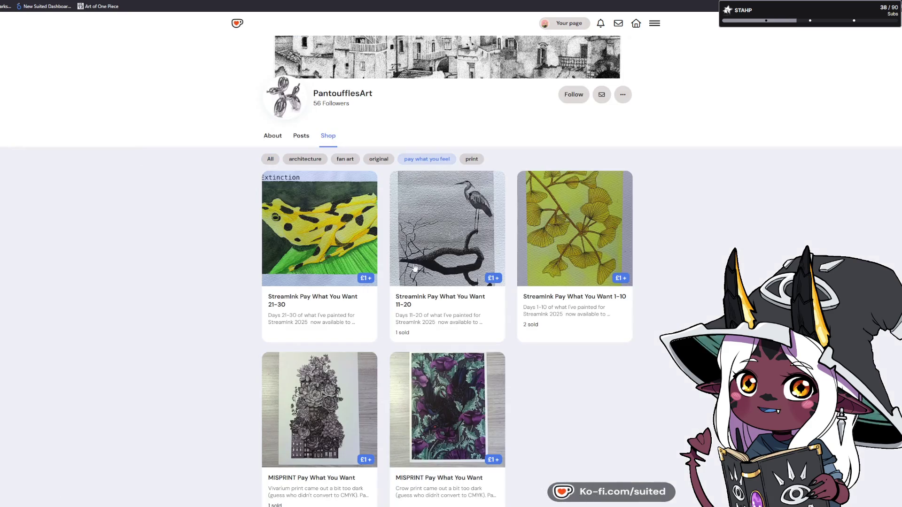
left_click(424, 250)
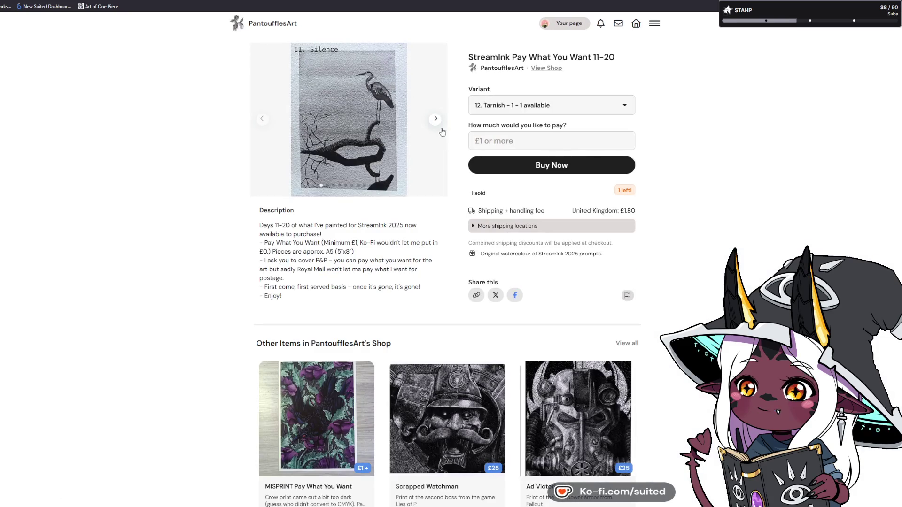
left_click(436, 119)
left_click(436, 119)
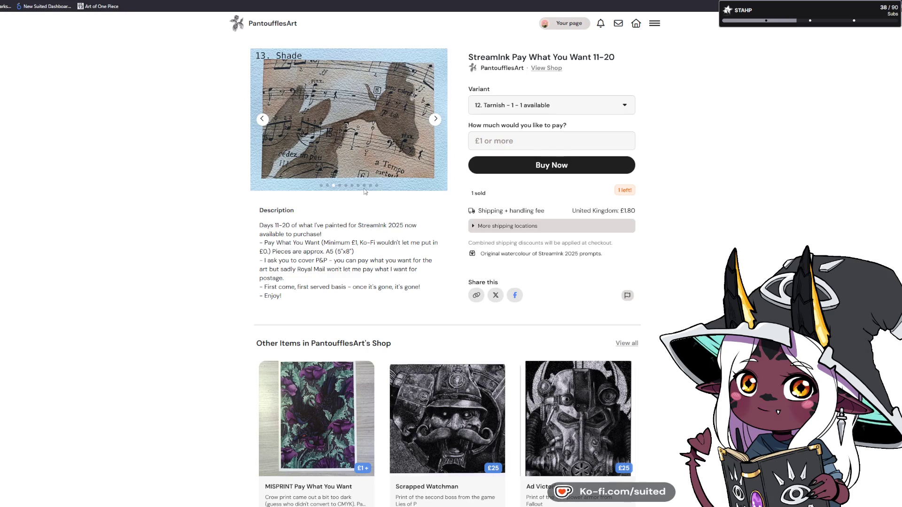
left_click(506, 112)
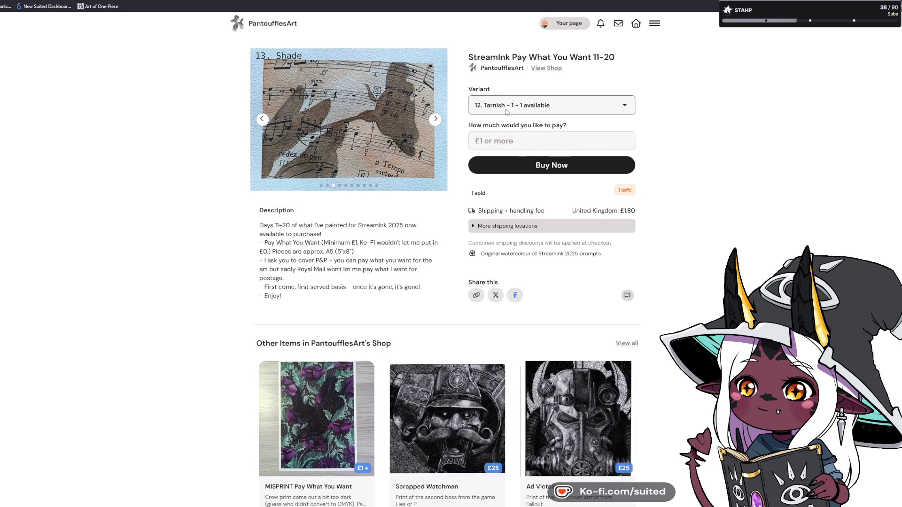
left_click(513, 141)
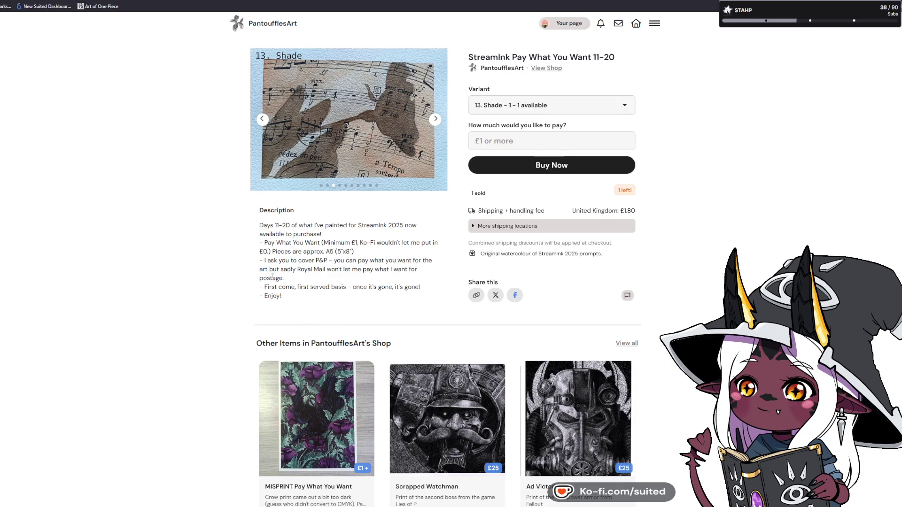
left_click(530, 226)
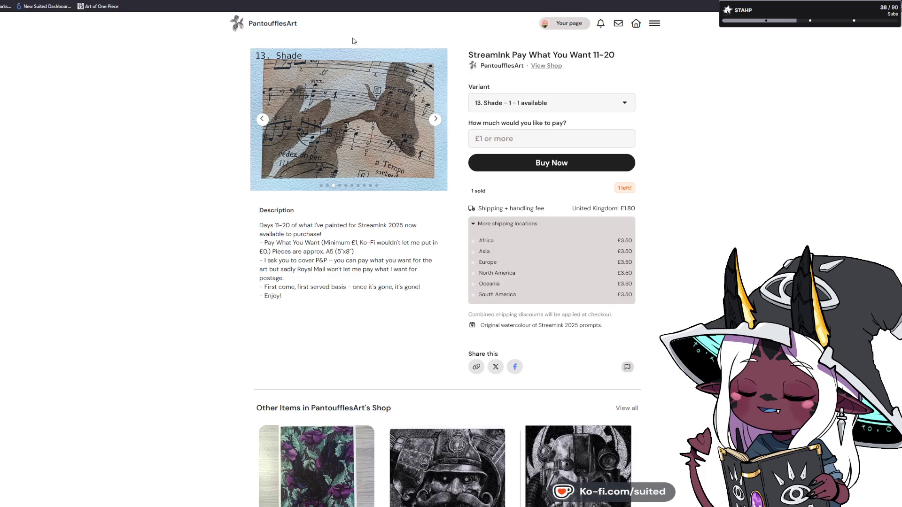
key("ctrl+Tab")
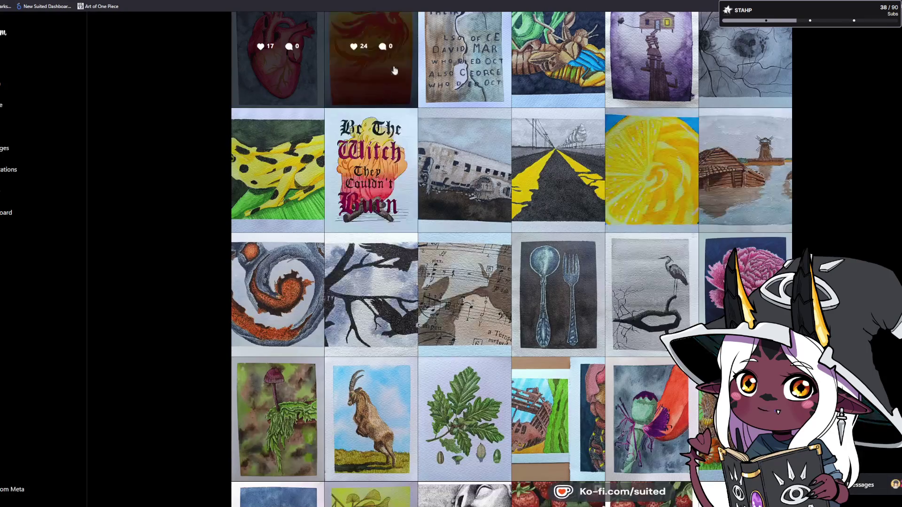
key("ctrl+shift+Tab")
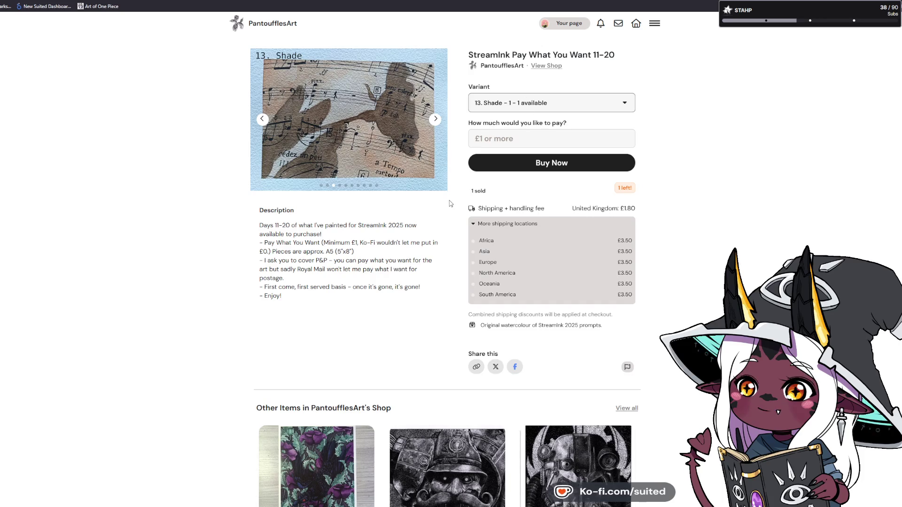
left_click(260, 119)
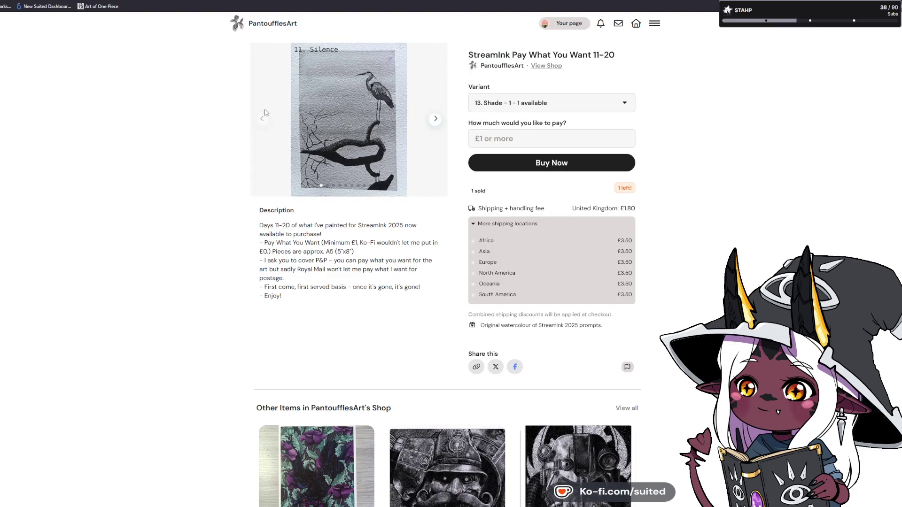
left_click(546, 66)
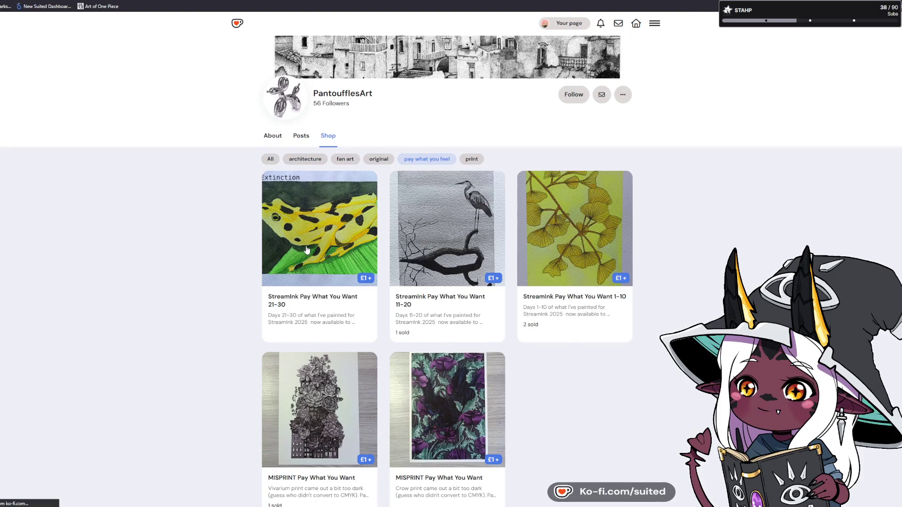
Open the StreamInk 21-30 item and page through to 23. Fog and 25. Epitaph
left_click(320, 230)
left_click(436, 120)
left_click(436, 120)
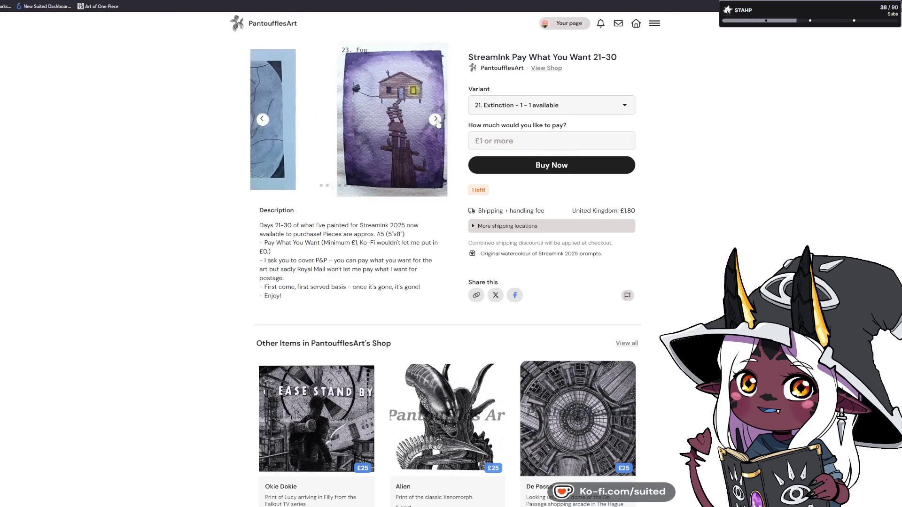
left_click(434, 126)
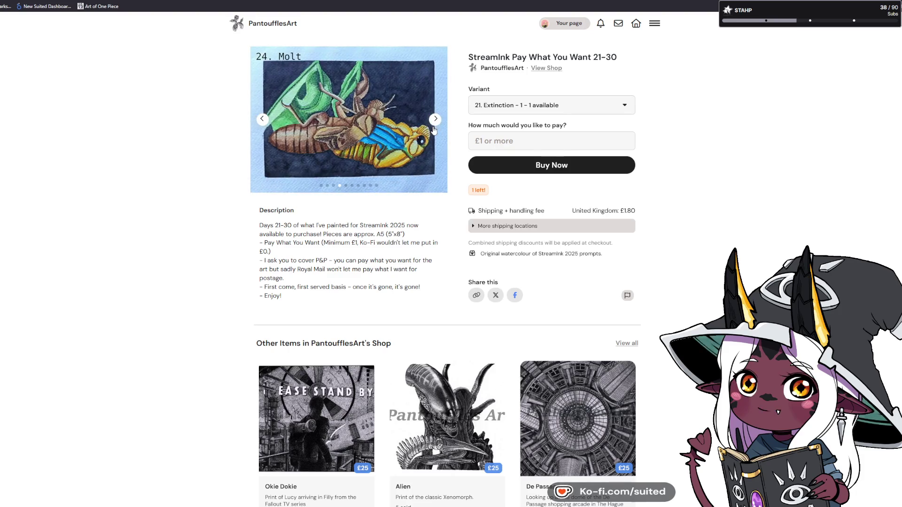
left_click(434, 126)
Advance through 27. Heartbroken, 28. Dusk and 29. Bones to 30. Fester, then close the tab
left_click(435, 126)
left_click(435, 126)
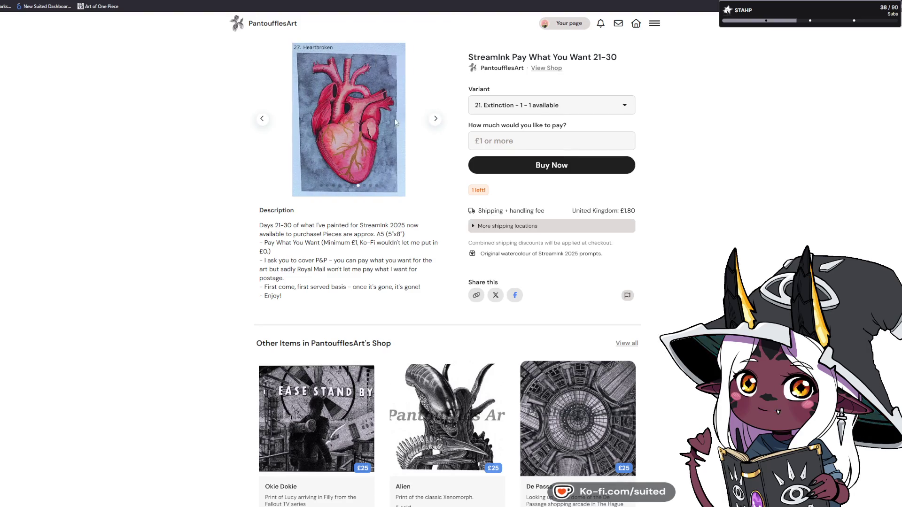
left_click(432, 125)
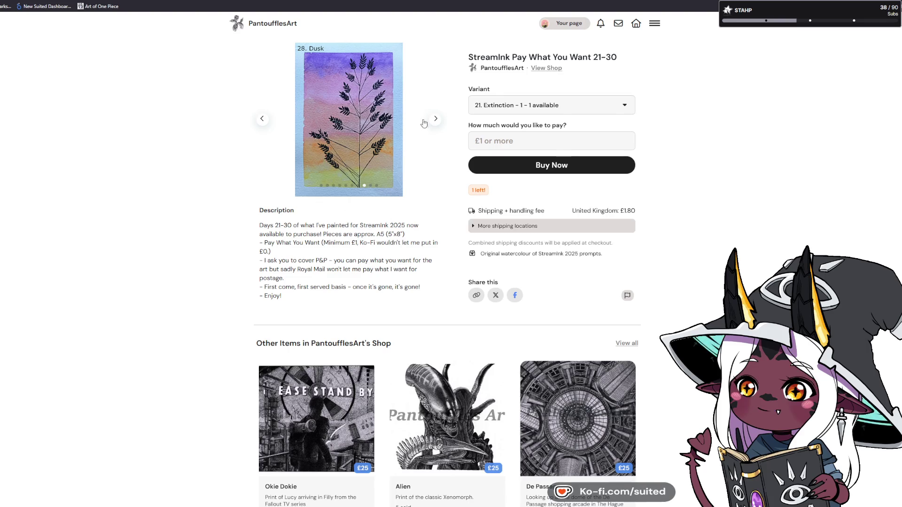
left_click(435, 123)
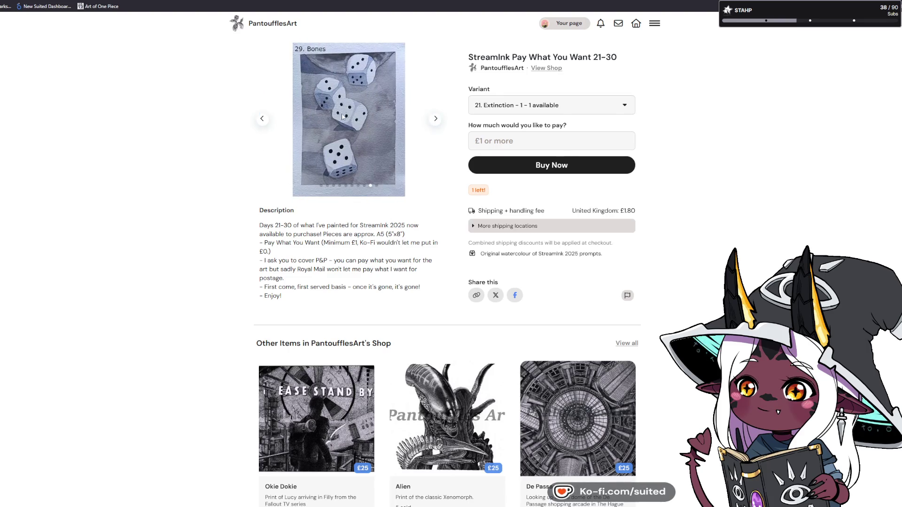
left_click(436, 123)
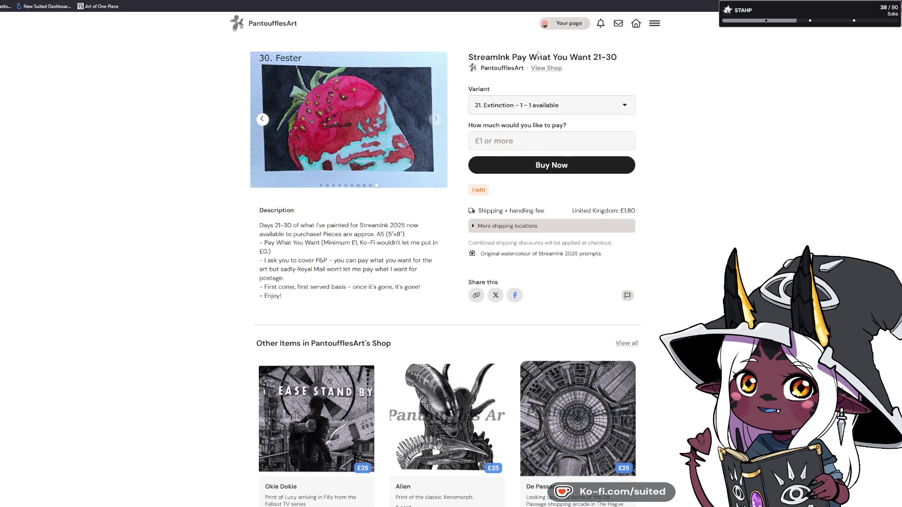
key("ctrl+w")
Scroll down the Instagram ink-drawing grid to the dragon and Drawing of the Year posts
scroll(481, 368, "down", 2)
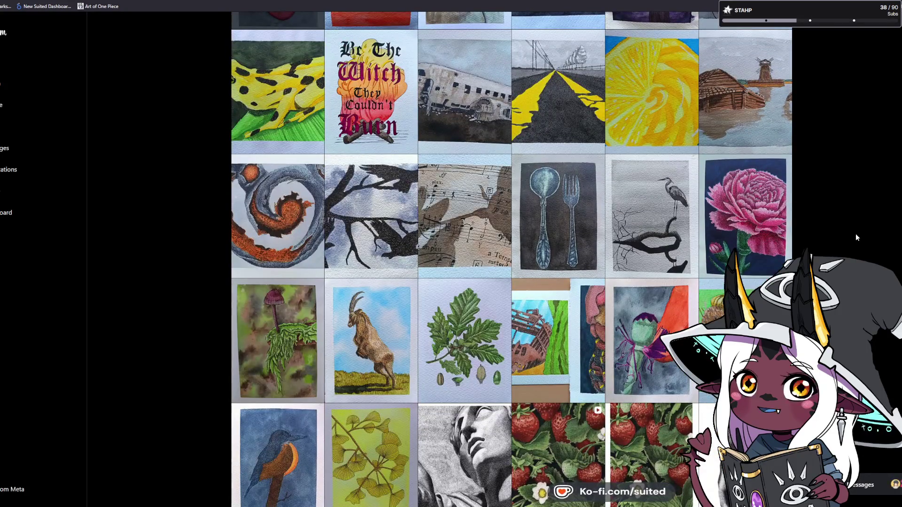
scroll(855, 237, "down", 1)
scroll(838, 224, "down", 2)
scroll(838, 225, "down", 5)
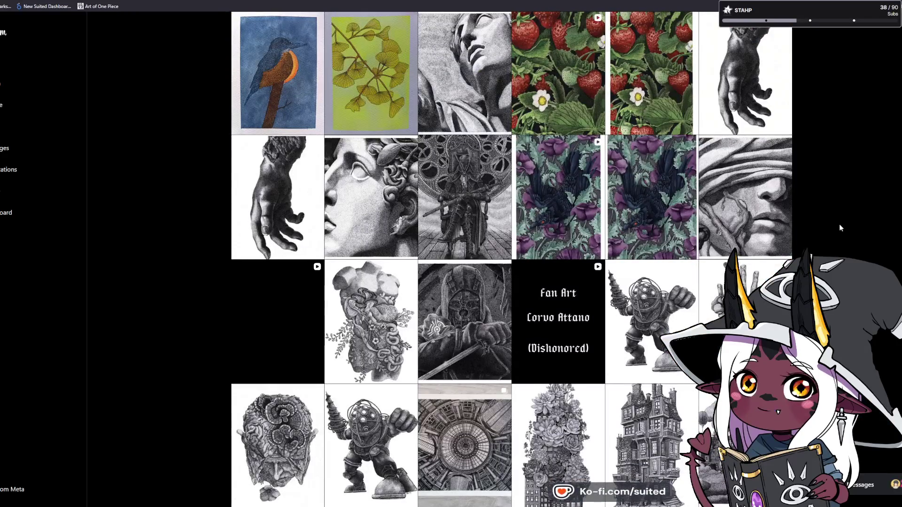
scroll(840, 225, "down", 2)
scroll(172, 475, "down", 4)
scroll(172, 475, "up", 1)
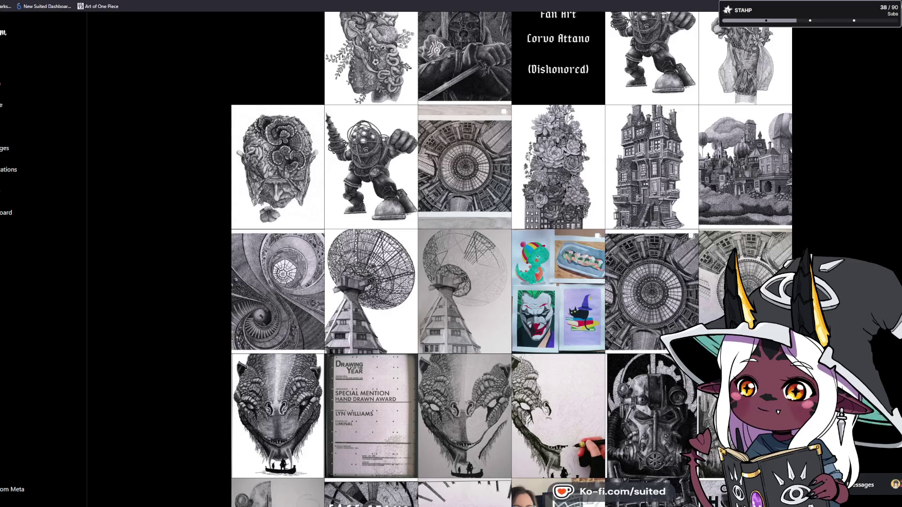
Move past the Patreon sunflower welcome page to the Ko-fi creator profile
key("ctrl+Tab")
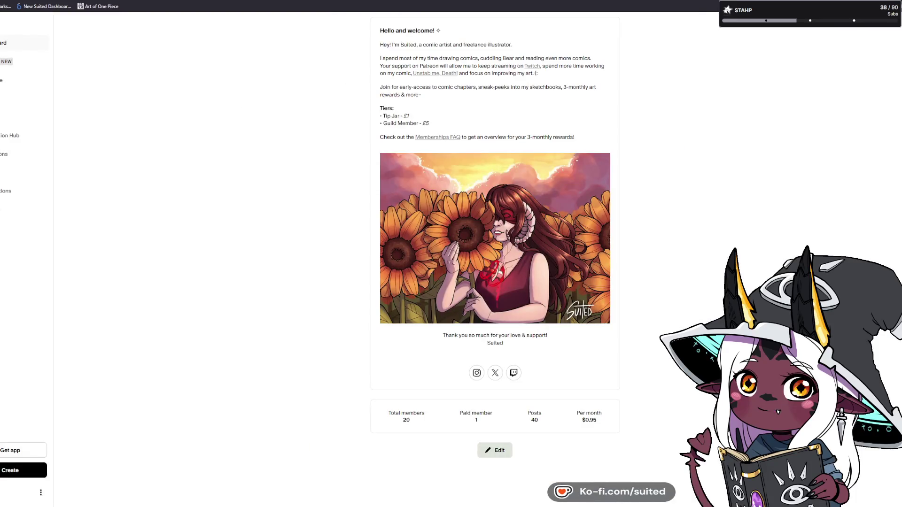
key("ctrl+Tab")
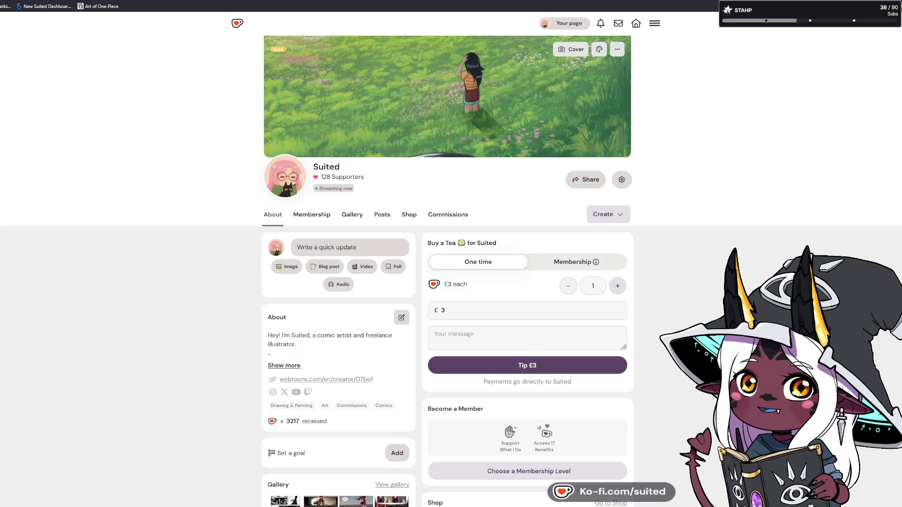
Switch to the full-size painting of the knight resting against the tree
key("ctrl+Tab")
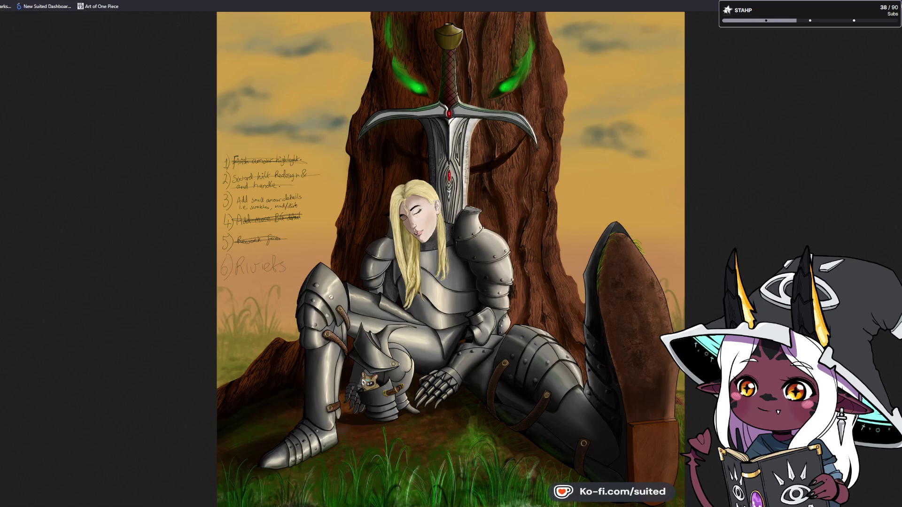
Zoom the knight painting to actual size to inspect the armoured legs and helmet cat
left_click(363, 412)
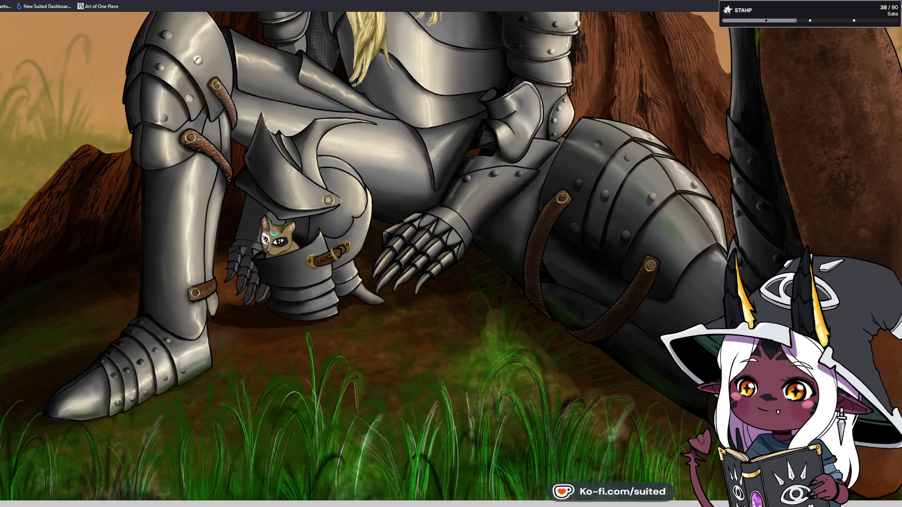
Zoom the knight painting back out so the whole image fits the window
left_click(404, 363)
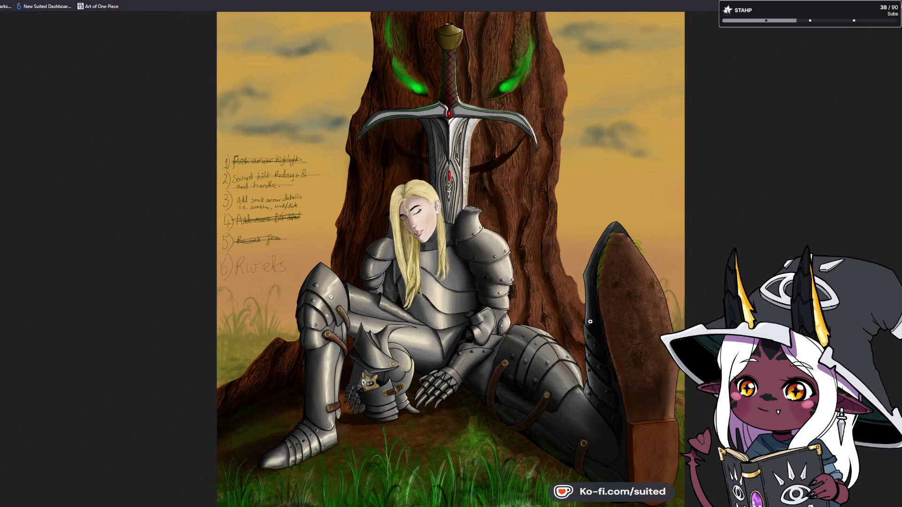
Zoom in on the knight's face, then preview the Taking Up Room 'last unicorn tree' image
left_click(439, 277)
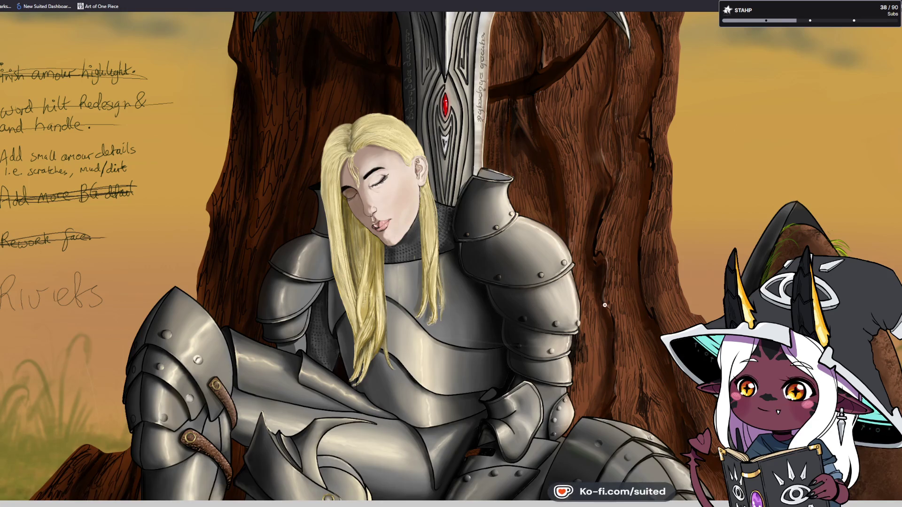
scroll(600, 304, "up", 5)
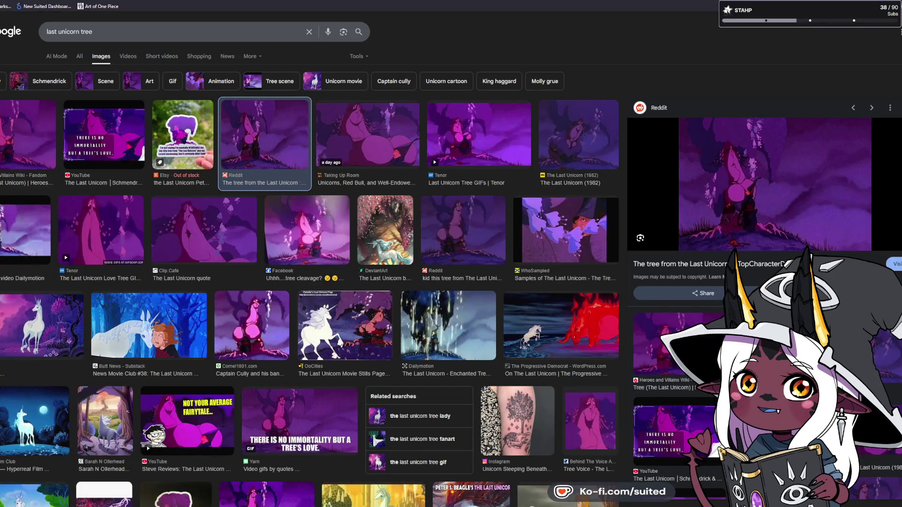
left_click(367, 134)
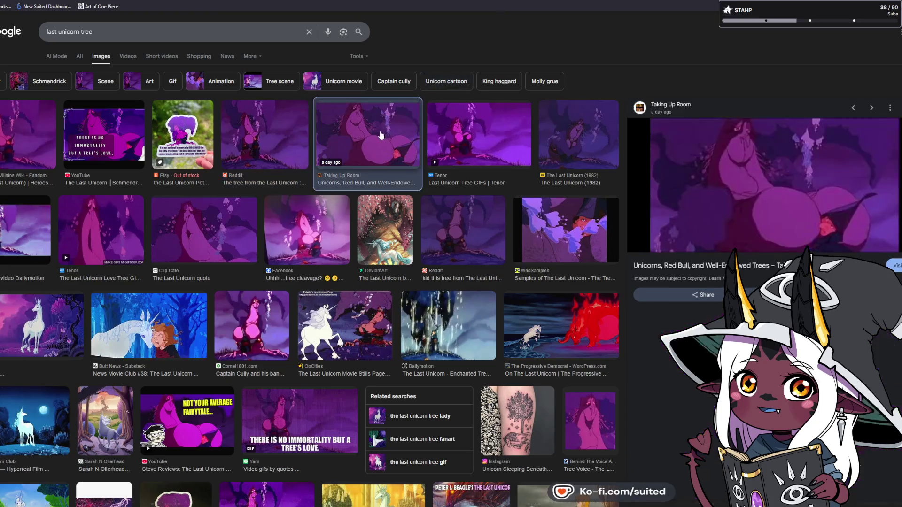
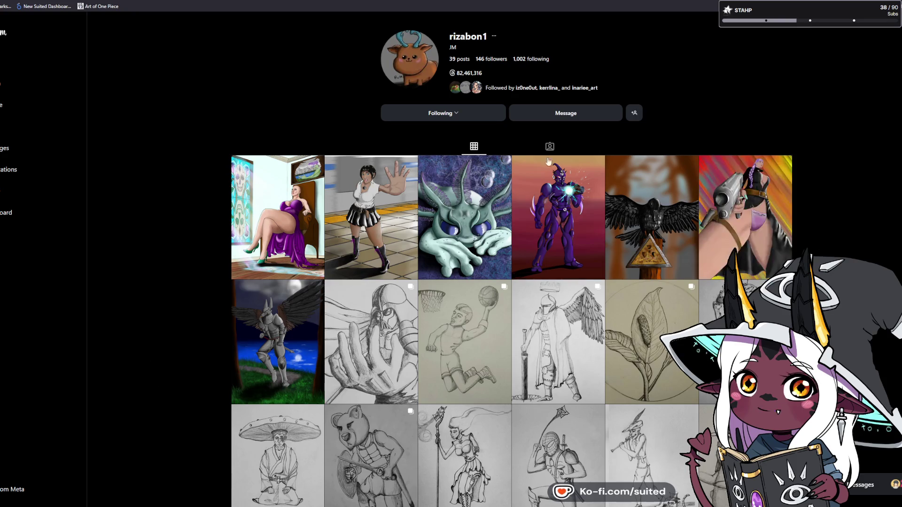
Like the purple-dress artwork post, flip to the next post and back, then close it
left_click(283, 184)
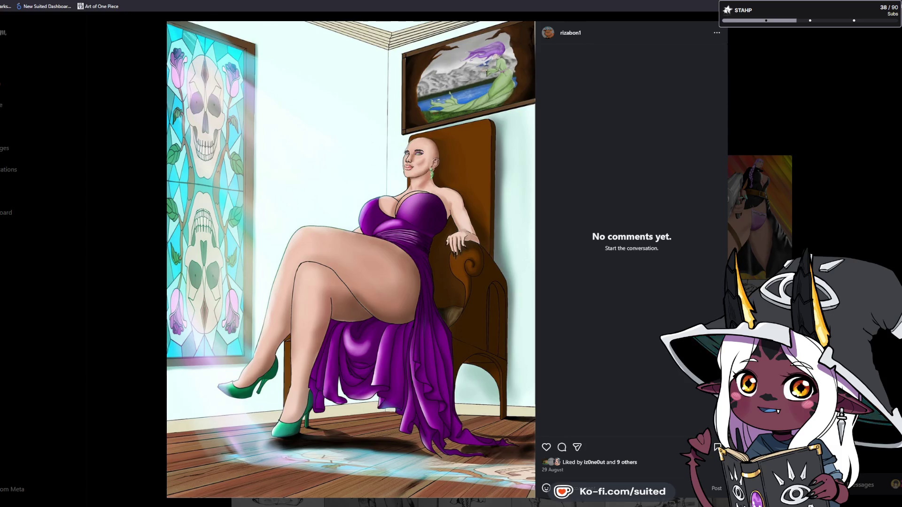
left_click(547, 447)
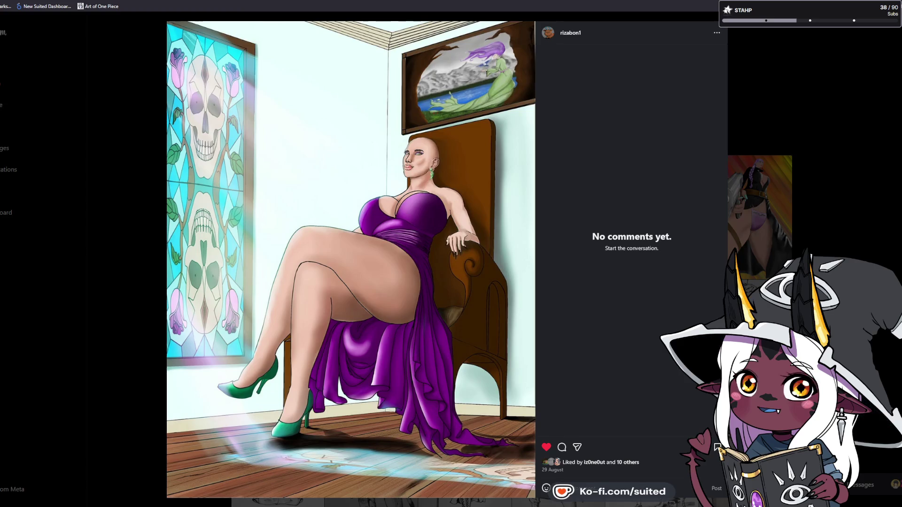
key("Right")
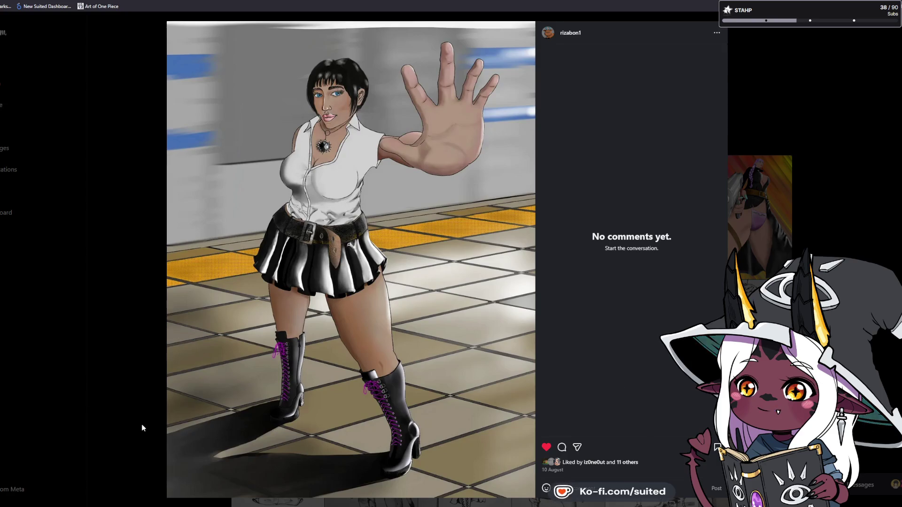
key("Left")
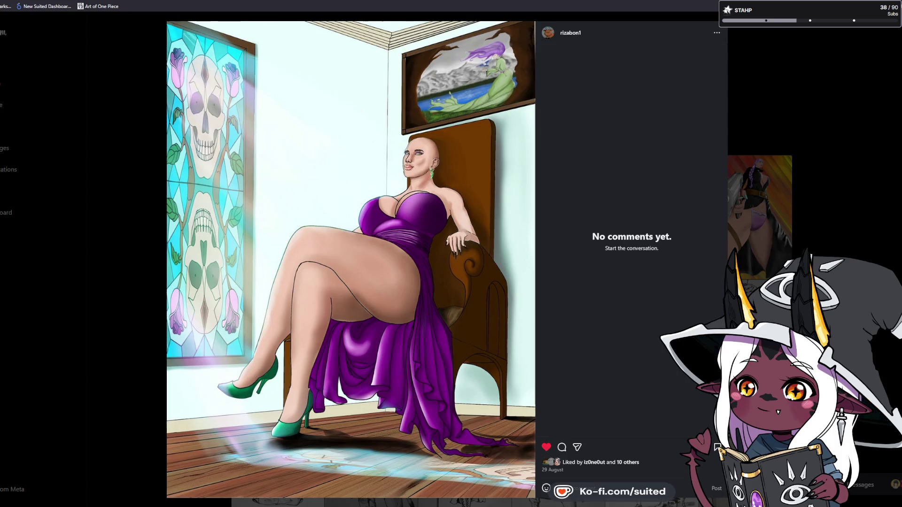
key("Right")
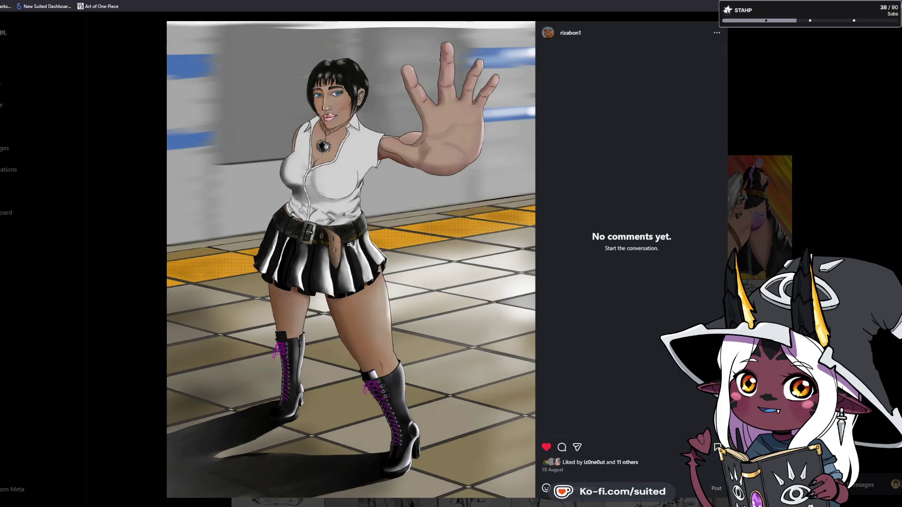
key("Escape")
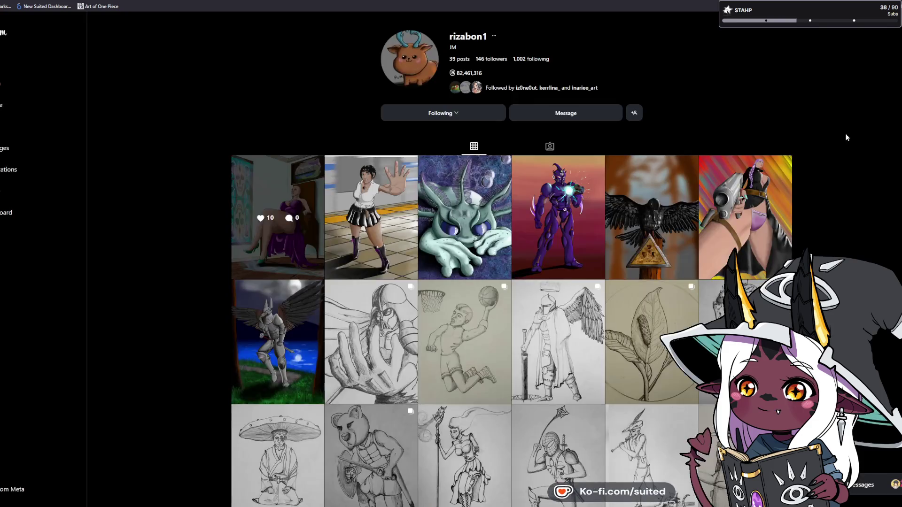
View the crow and winged-knight posts, then scroll down to the older pencil sketches
left_click(632, 192)
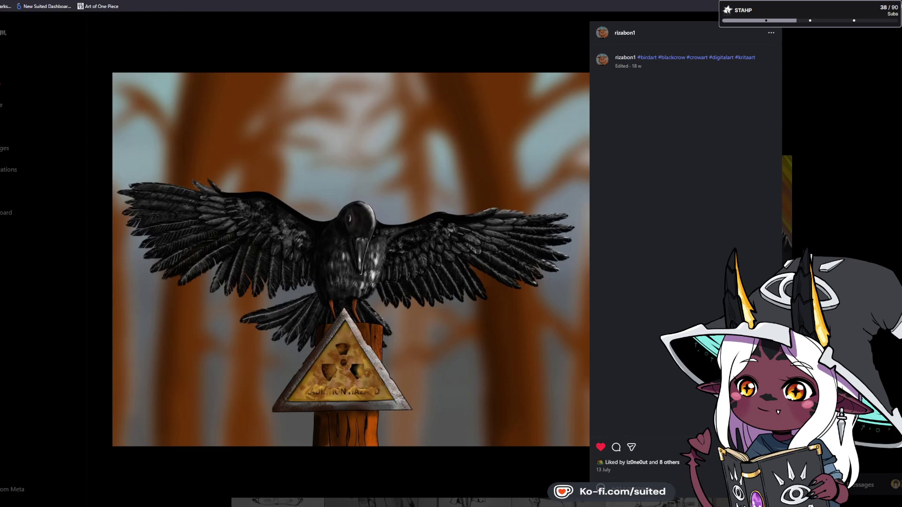
left_click(893, 93)
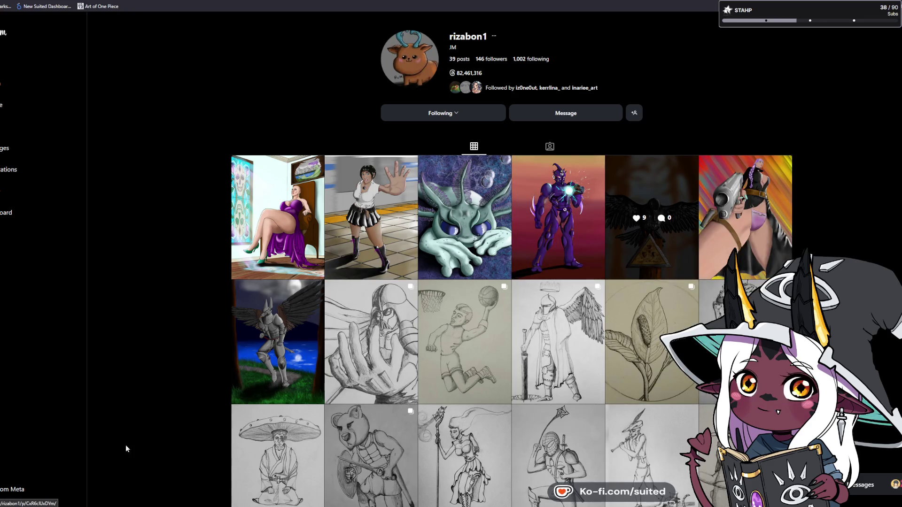
left_click(281, 303)
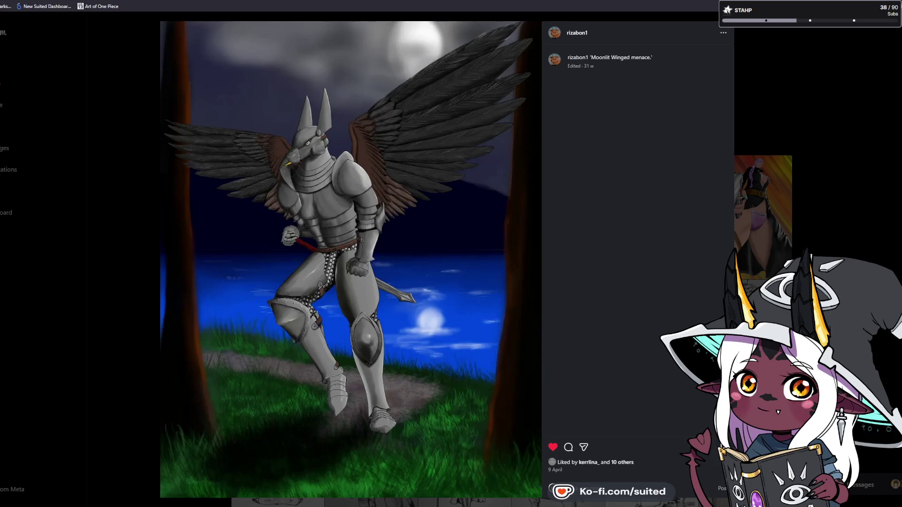
left_click(869, 200)
scroll(867, 199, "down", 5)
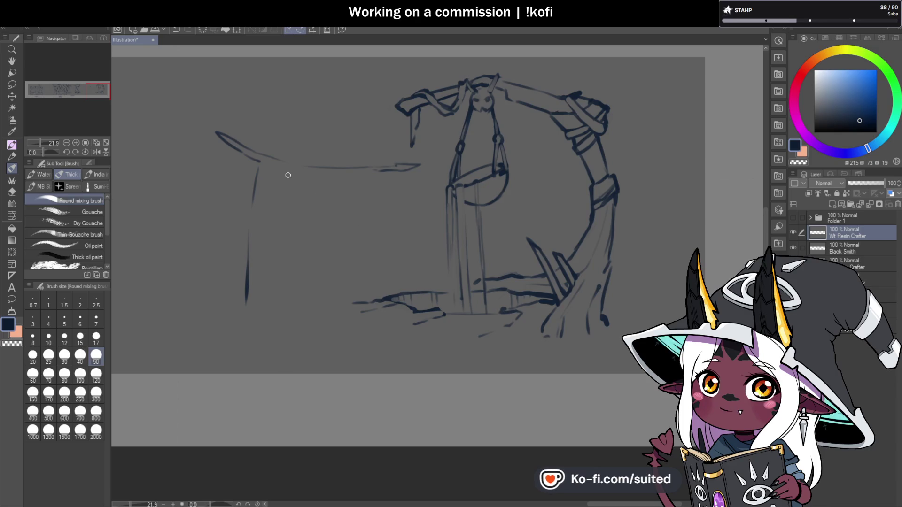
Sketch the left stall's top corner, a vertical post, and a faint post under the awning
left_click_drag(259, 167, 270, 160)
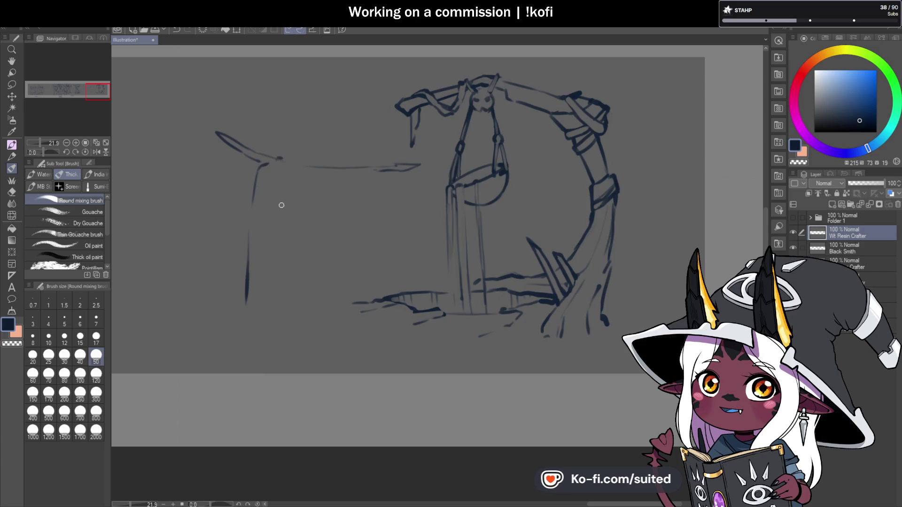
left_click_drag(284, 237, 288, 305)
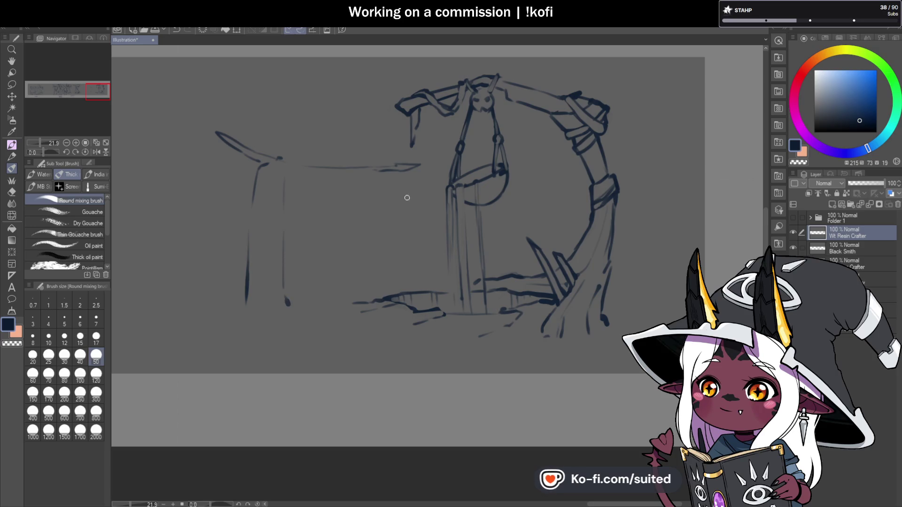
left_click_drag(395, 177, 404, 197)
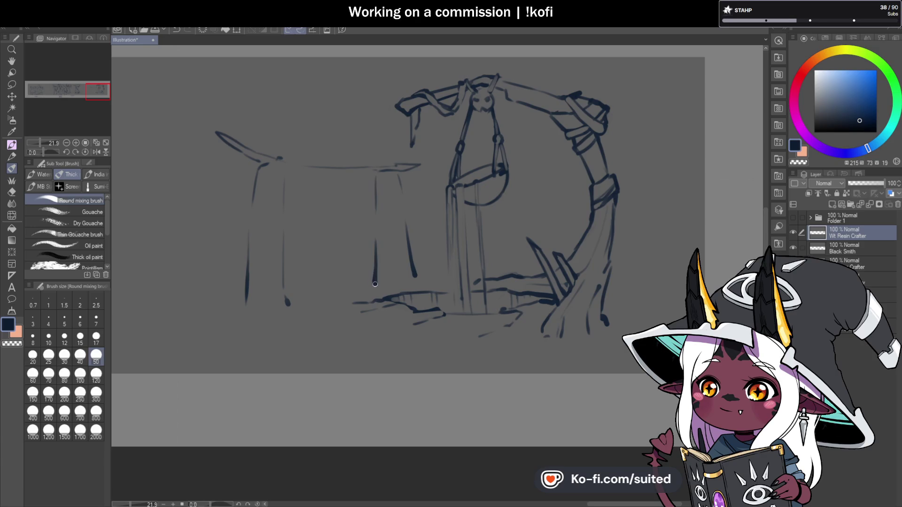
Lasso the left stall and scale it up, shifting it slightly left
key("m")
mouse_move(433, 152)
left_mouse_down()
mouse_move(429, 268)
mouse_move(352, 288)
mouse_move(171, 167)
mouse_move(431, 153)
left_mouse_up()
key("ctrl+t")
left_click_drag(347, 259, 341, 247)
left_click_drag(414, 90, 437, 71)
left_click_drag(413, 240, 402, 246)
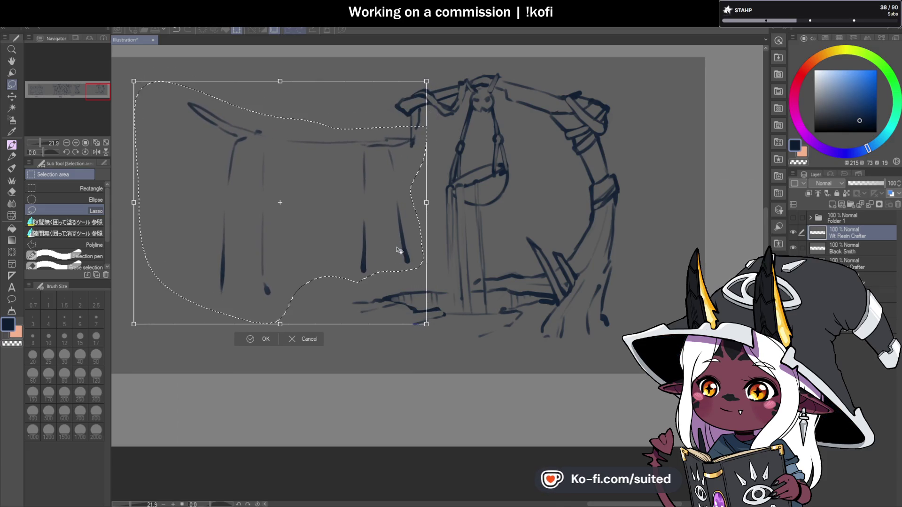
left_click(262, 340)
Erase the stray leg end below the stall and save the illustration
key("b")
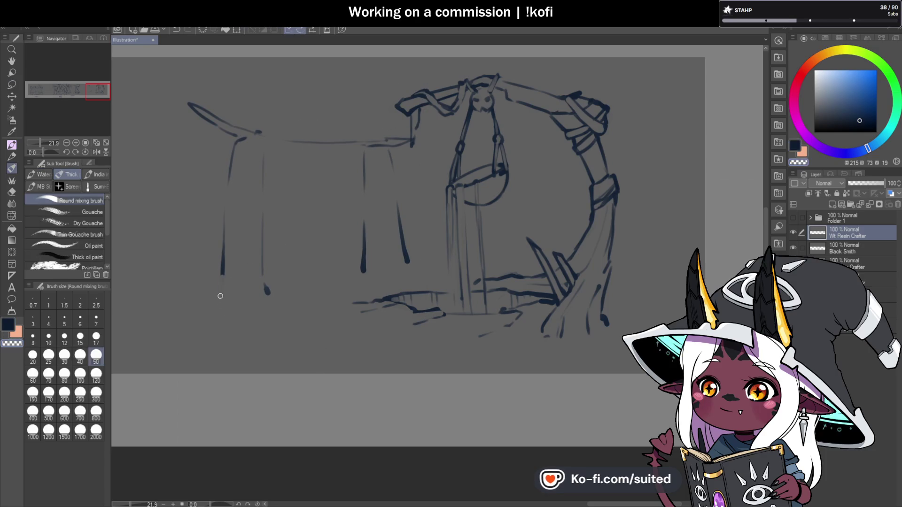
left_click_drag(263, 270, 267, 291)
key("ctrl+s")
Redraw the left stall's front post in dark ink, then undo the extra stroke
key("c")
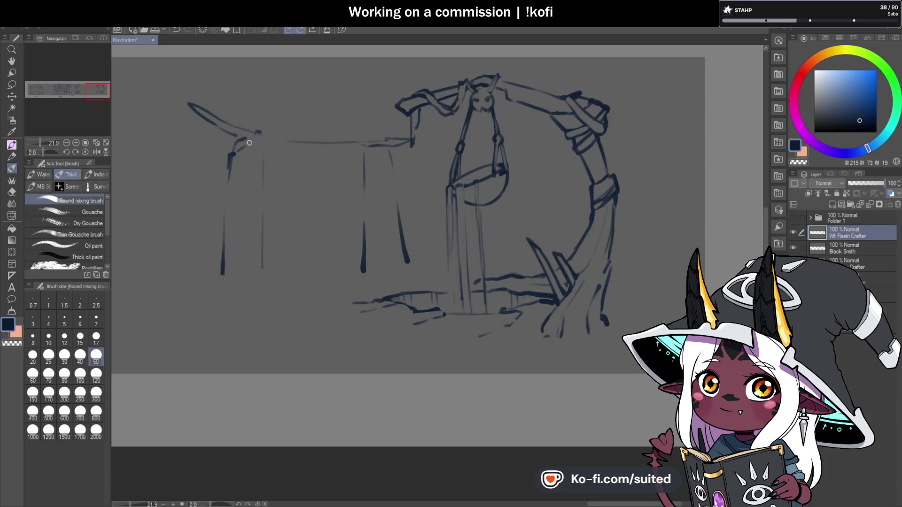
mouse_move(262, 133)
left_mouse_down()
mouse_move(264, 168)
mouse_move(225, 200)
mouse_move(264, 218)
left_mouse_up()
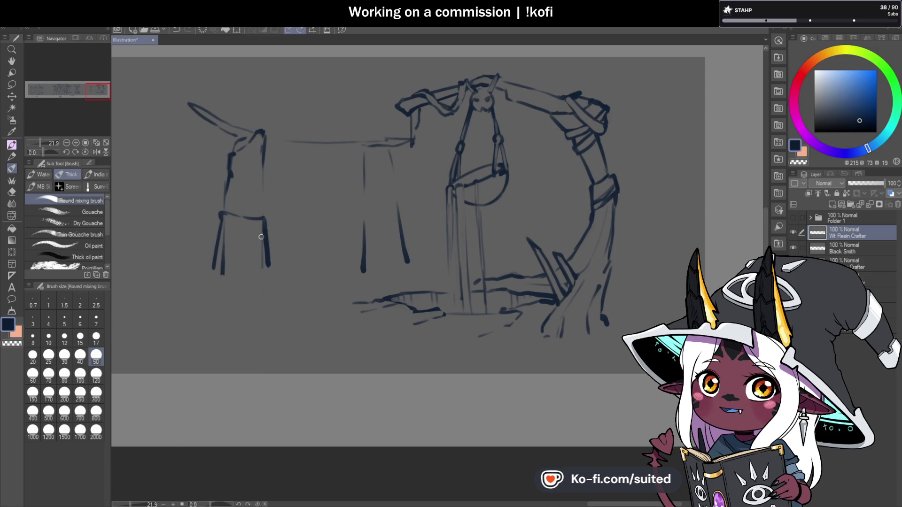
key("ctrl+z")
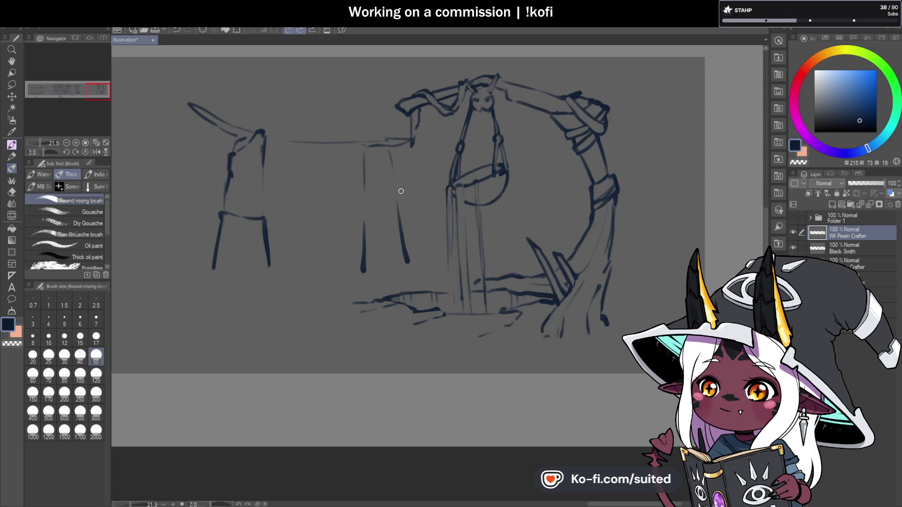
Darken the middle stall's left post and draw a small lantern under the left awning tip
left_click_drag(368, 149, 366, 170)
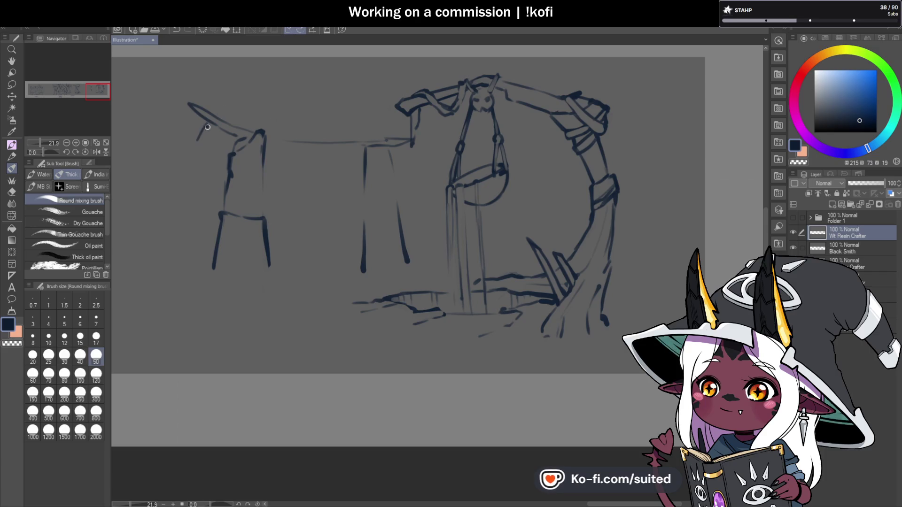
left_click_drag(198, 133, 206, 126)
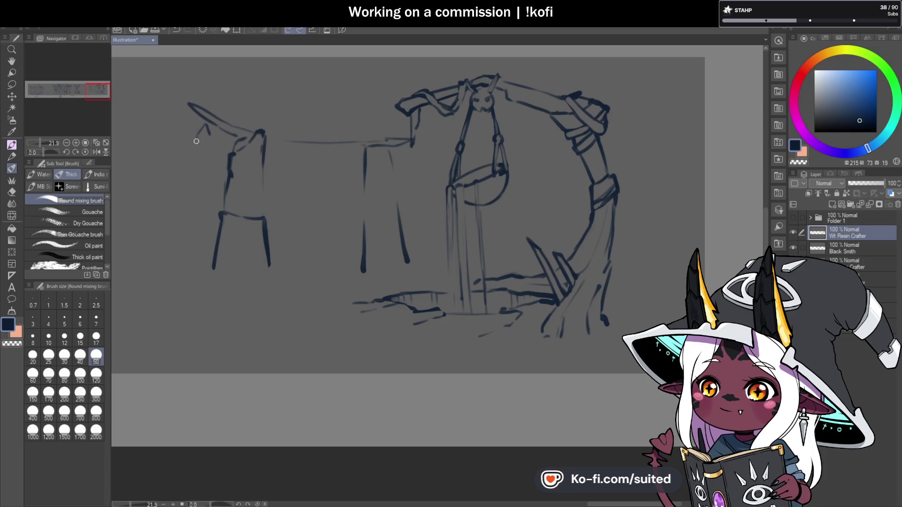
left_click_drag(195, 145, 205, 149)
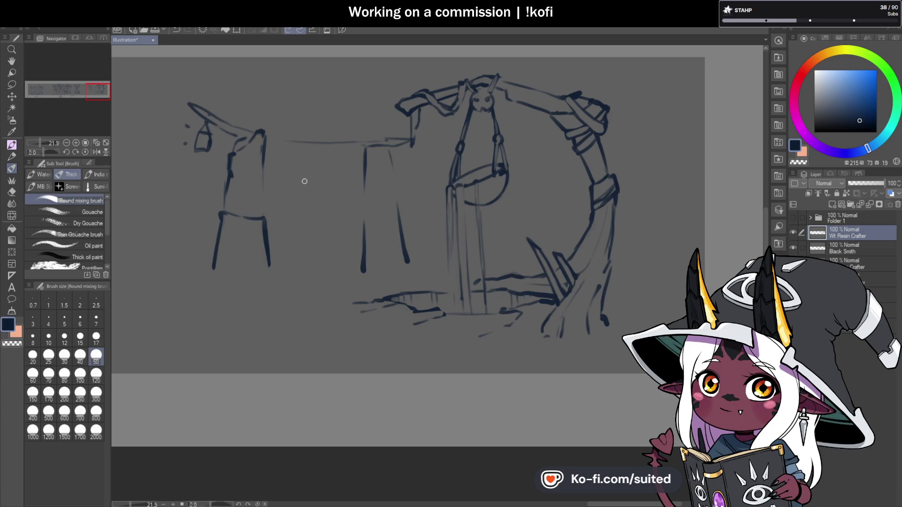
scroll(262, 132, "up", 1)
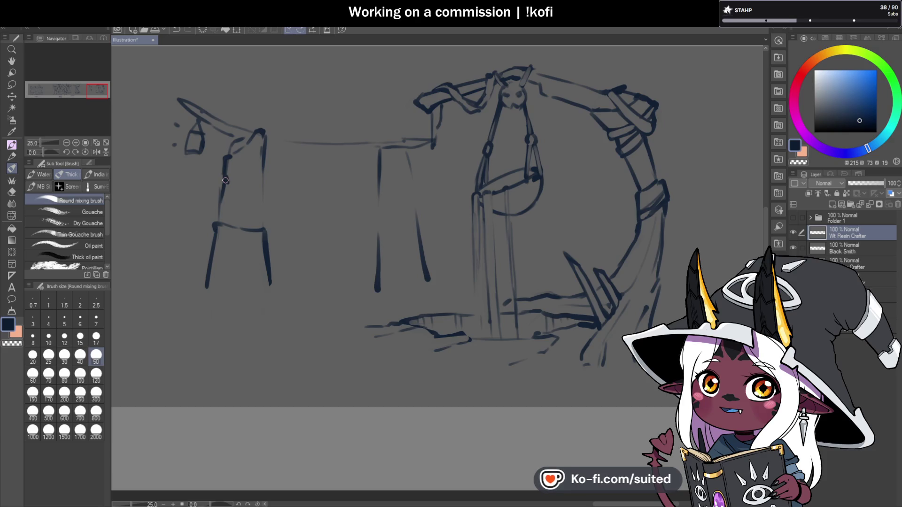
Erase the stray hook and line on the left stall's post and redraw its top corner
scroll(216, 188, "up", 1)
key("c")
mouse_move(234, 141)
left_mouse_down()
mouse_move(220, 216)
mouse_move(232, 149)
mouse_move(249, 164)
left_mouse_up()
key("c")
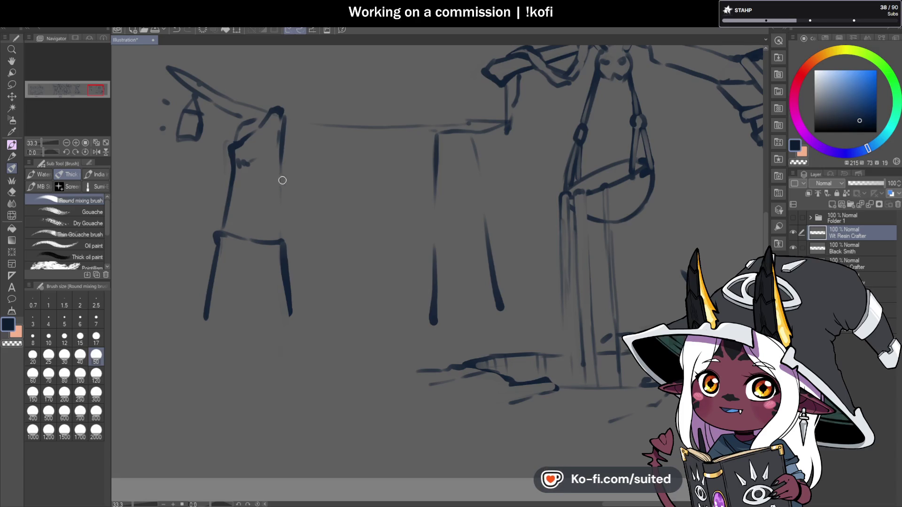
key("c")
key("c")
mouse_move(281, 109)
left_mouse_down()
mouse_move(250, 137)
mouse_move(283, 150)
left_mouse_up()
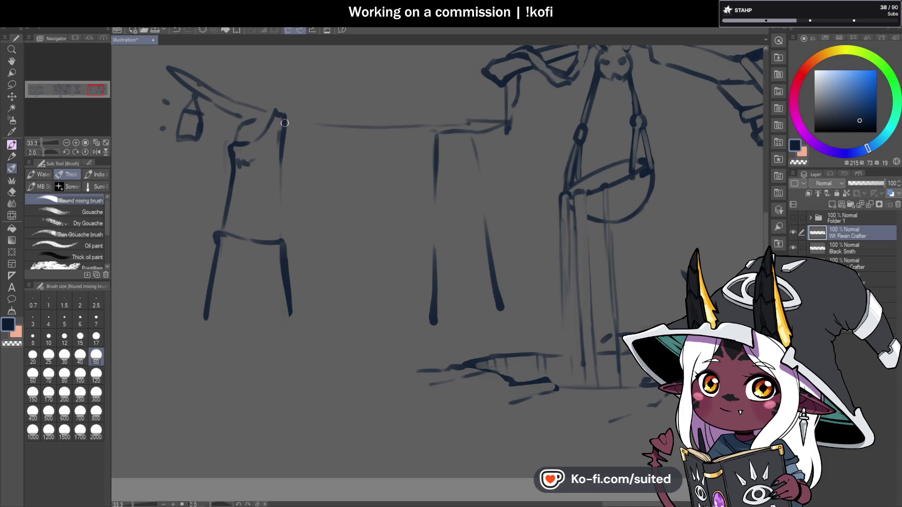
left_click_drag(277, 211, 280, 239)
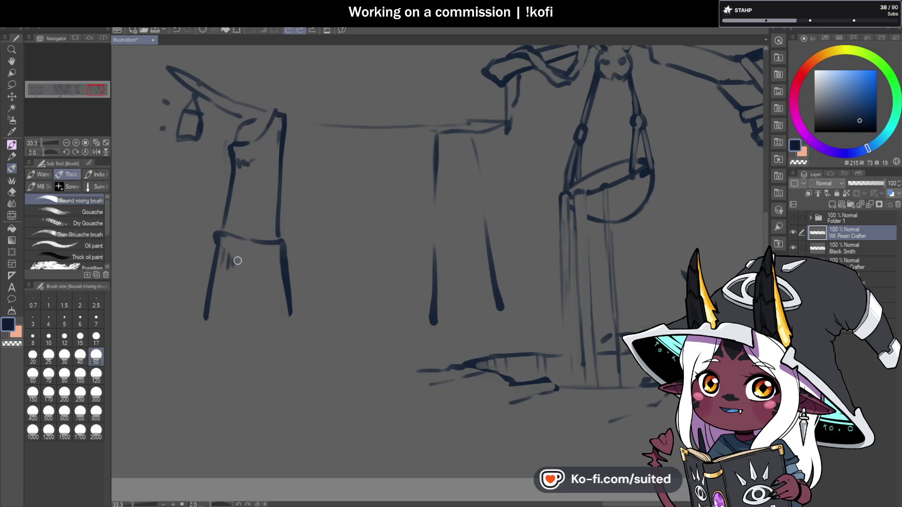
Strengthen the middle pillar's top, upper edge and left leg
scroll(263, 259, "down", 1)
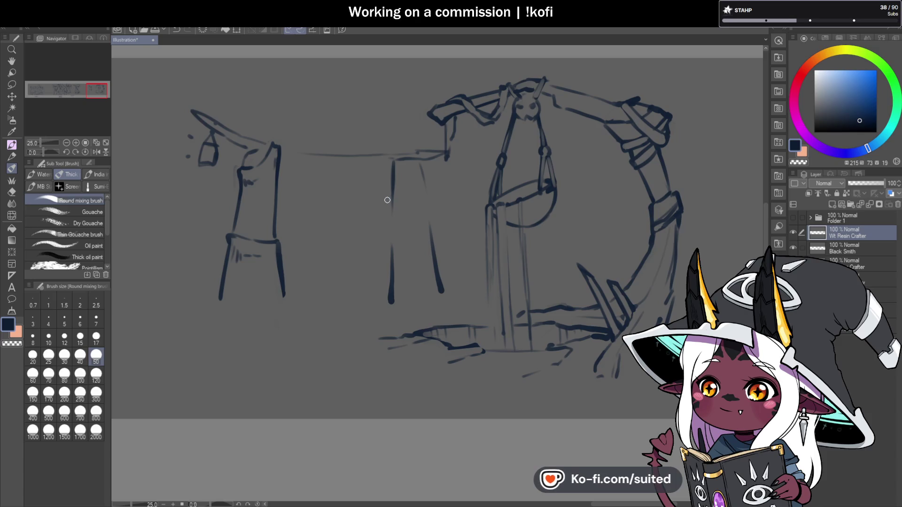
left_click_drag(393, 207, 400, 198)
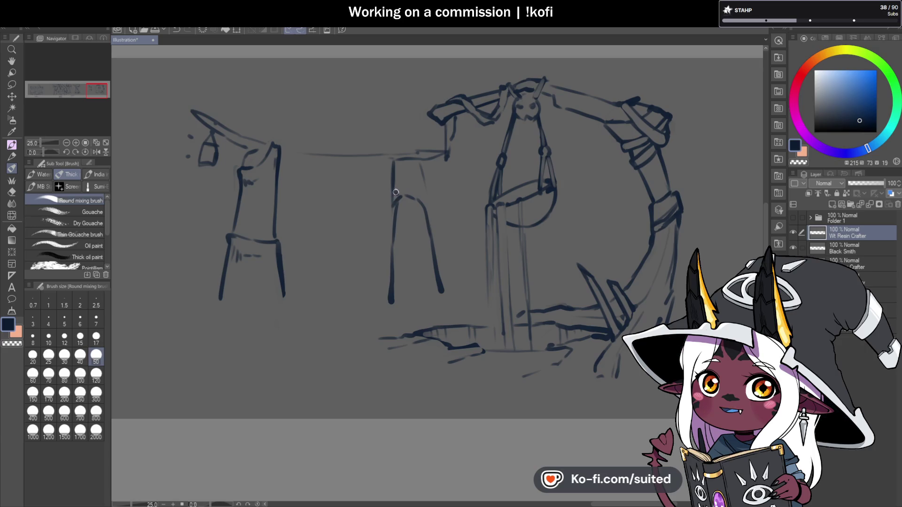
left_click_drag(420, 164, 425, 184)
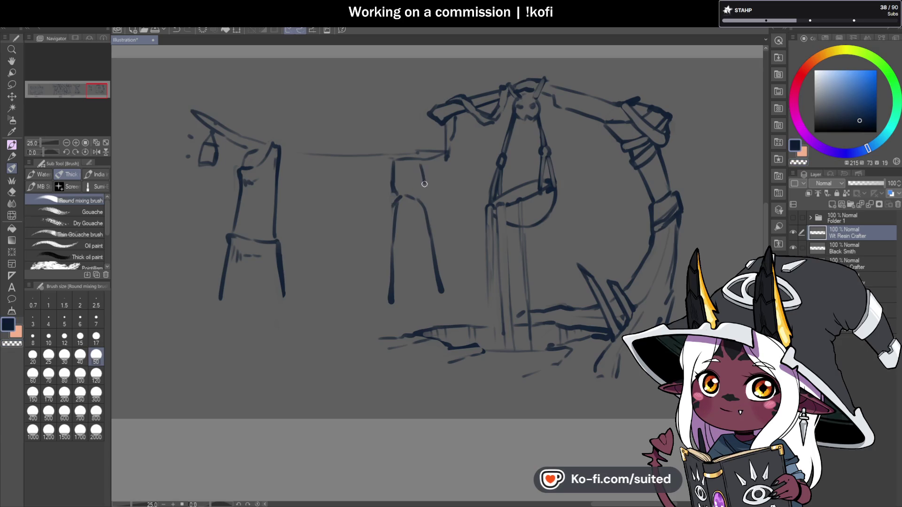
left_click_drag(394, 240, 388, 306)
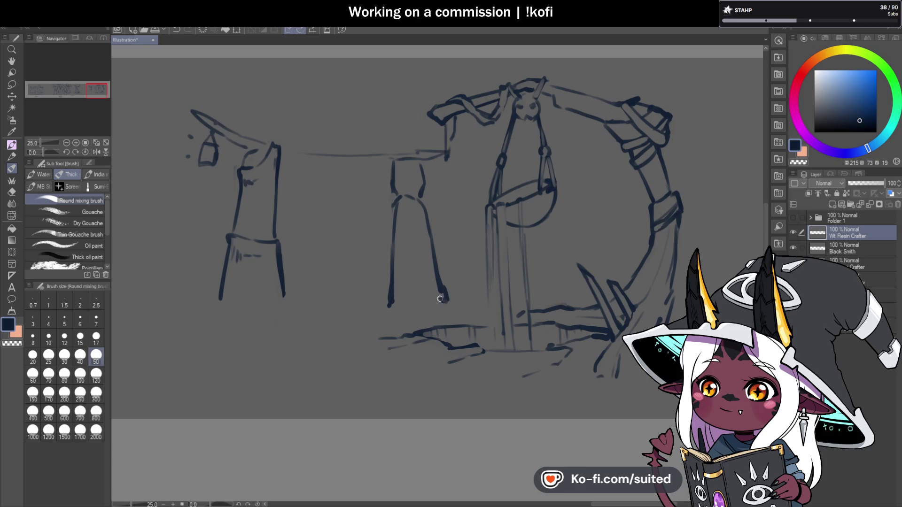
scroll(441, 267, "down", 5)
scroll(415, 258, "up", 5)
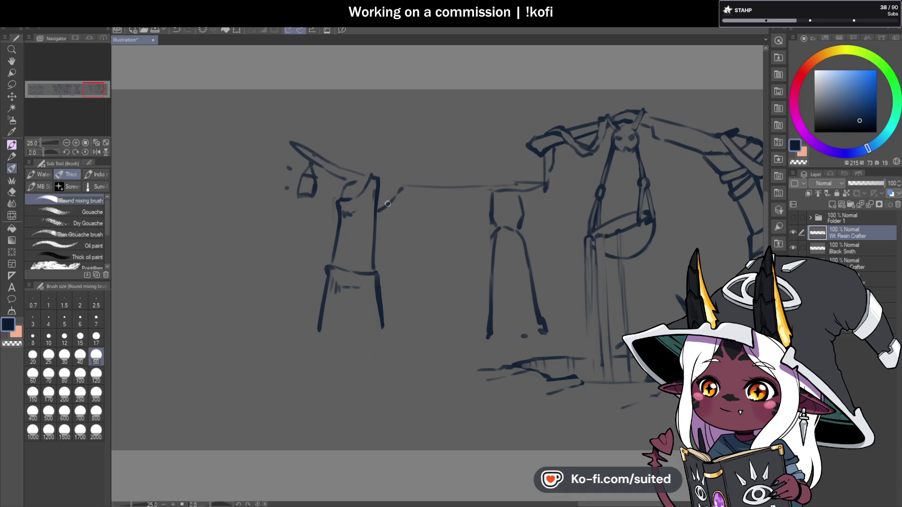
Draw a hanging line between the posts and reinforce the leg and left post edges
left_click_drag(439, 190, 490, 220)
left_click_drag(376, 247, 385, 297)
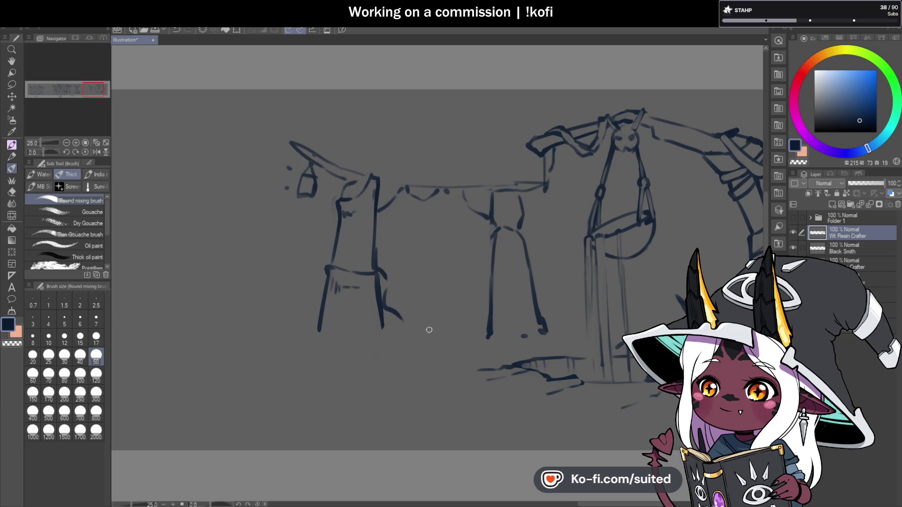
left_click_drag(488, 276, 467, 316)
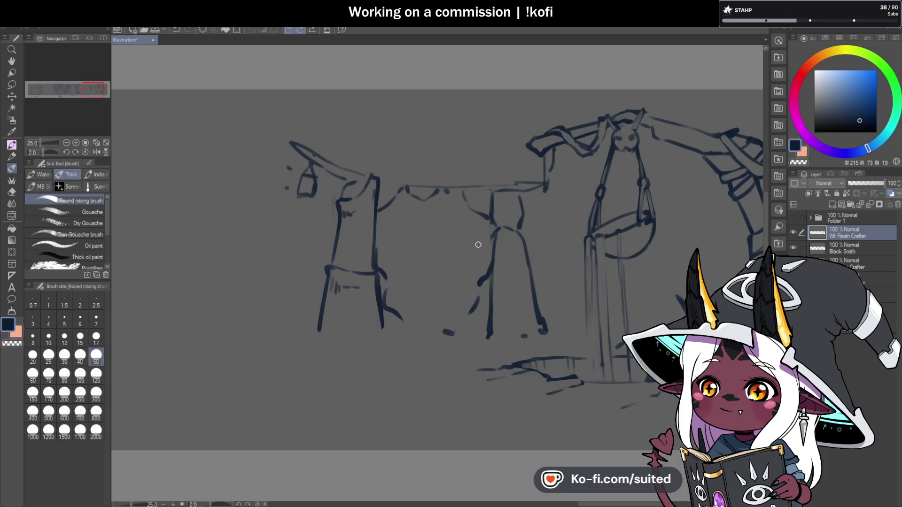
mouse_move(378, 221)
left_mouse_down()
mouse_move(376, 251)
mouse_move(407, 181)
left_mouse_up()
scroll(509, 210, "down", 3)
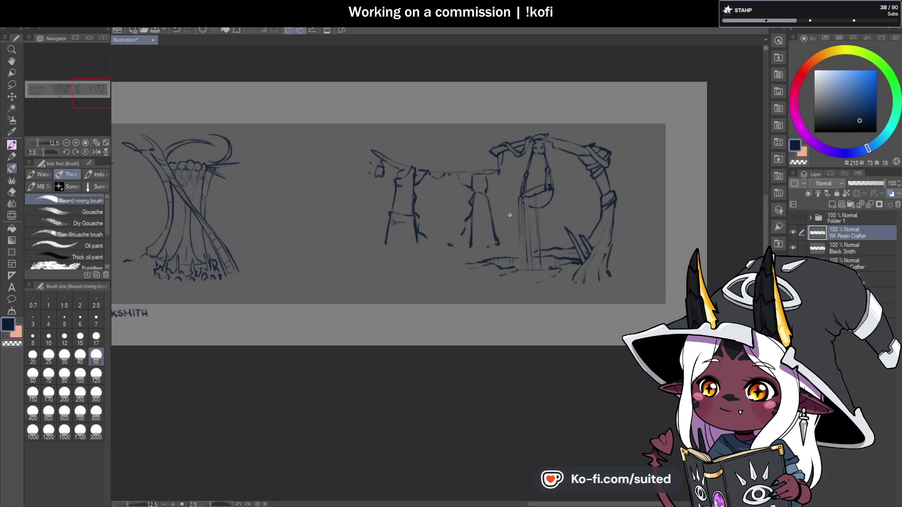
scroll(501, 235, "up", 3)
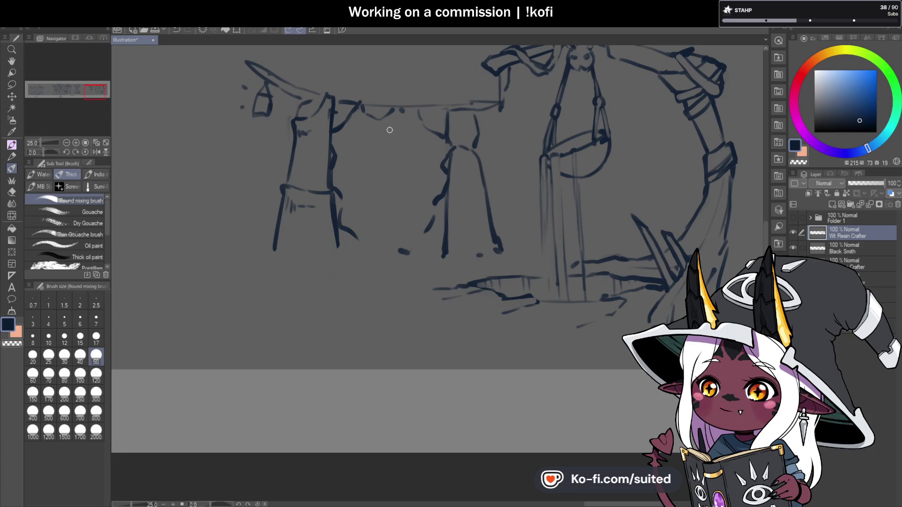
scroll(454, 81, "up", 1)
Add strokes to the middle stall's beam and draw the hanging lantern's cord
mouse_move(418, 132)
left_mouse_down()
mouse_move(410, 121)
mouse_move(427, 105)
mouse_move(456, 106)
mouse_move(459, 123)
mouse_move(411, 126)
mouse_move(442, 128)
left_mouse_up()
key("c")
mouse_move(479, 102)
left_mouse_down()
mouse_move(452, 126)
mouse_move(465, 109)
mouse_move(434, 117)
mouse_move(452, 112)
left_mouse_up()
key("c")
key("c")
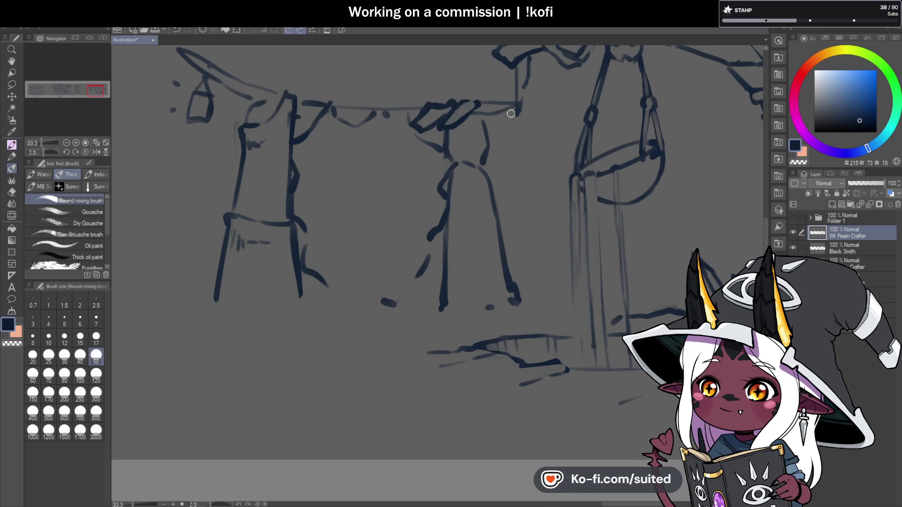
mouse_move(506, 120)
left_mouse_down()
mouse_move(498, 134)
mouse_move(515, 133)
mouse_move(497, 145)
left_mouse_up()
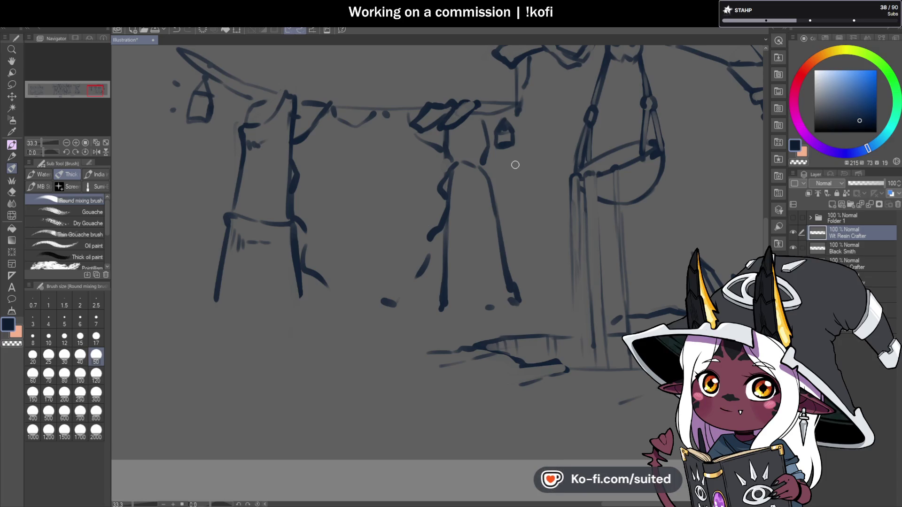
scroll(516, 164, "down", 1)
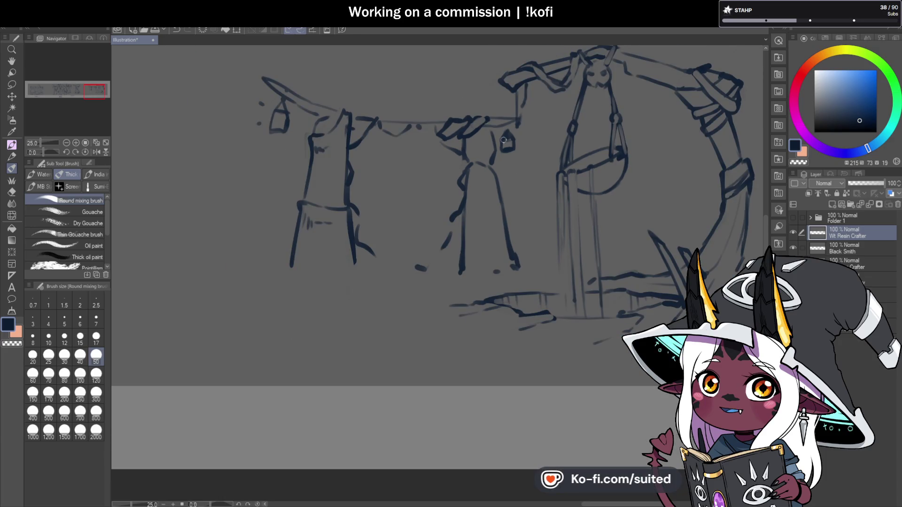
Thicken the left lantern's top and add a short stroke at the arch's left beam end
scroll(258, 127, "up", 2)
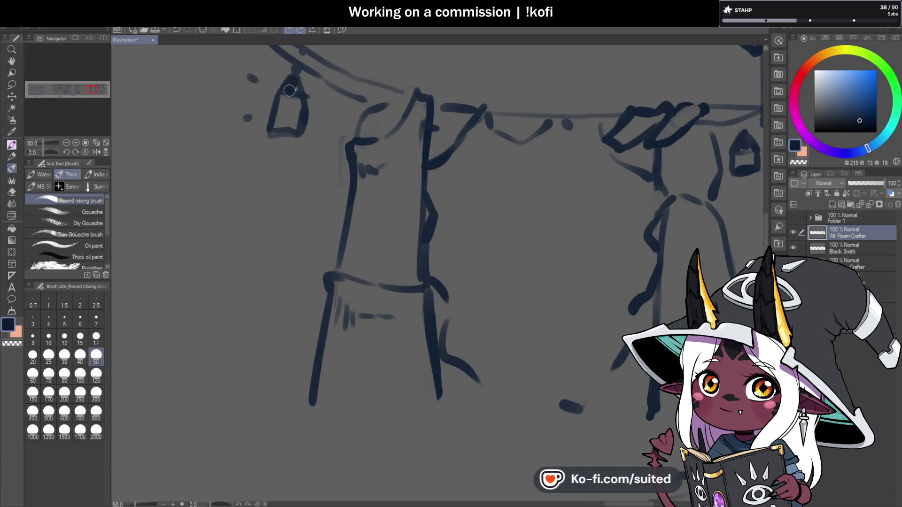
mouse_move(289, 80)
left_mouse_down()
mouse_move(273, 92)
mouse_move(307, 98)
left_mouse_up()
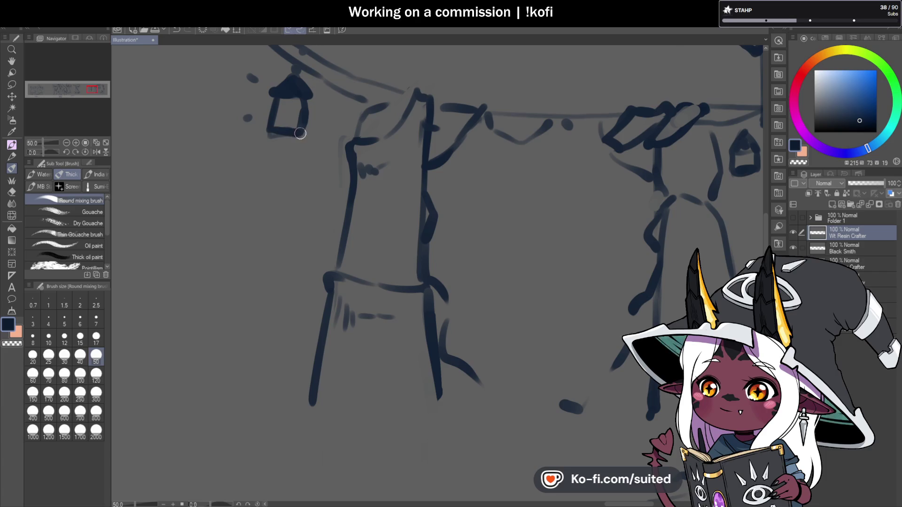
scroll(324, 134, "down", 2)
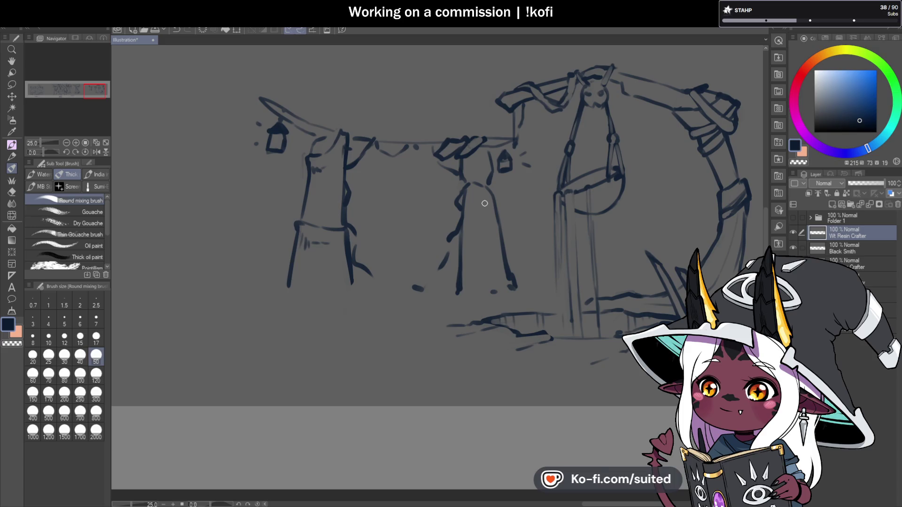
scroll(355, 218, "down", 6)
scroll(402, 254, "up", 6)
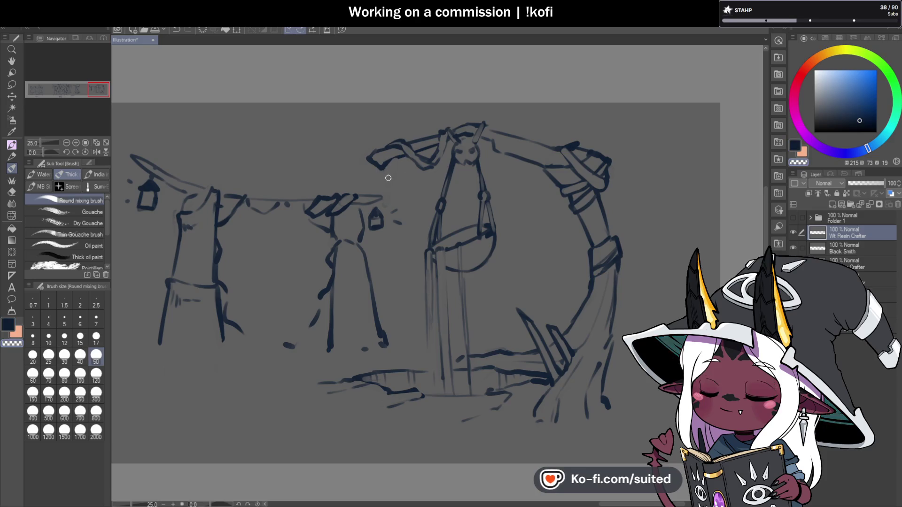
left_click_drag(384, 163, 387, 181)
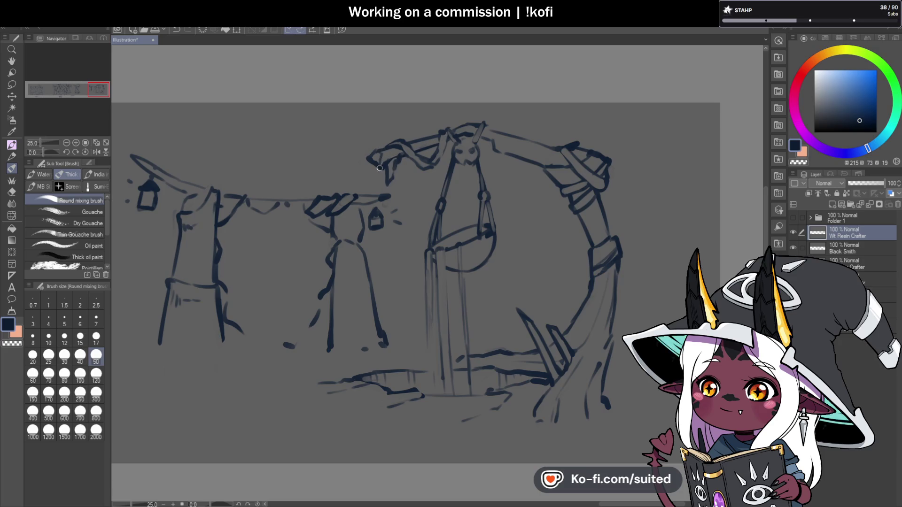
scroll(453, 158, "down", 6)
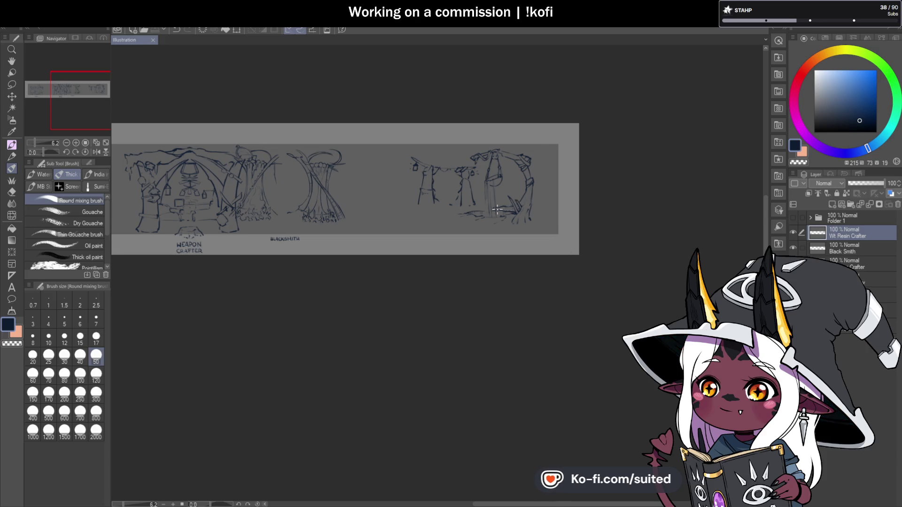
Sketch small stones and pebble dots on the ground and a mark beside the middle stall
scroll(508, 206, "up", 2)
scroll(521, 203, "down", 2)
scroll(379, 224, "up", 2)
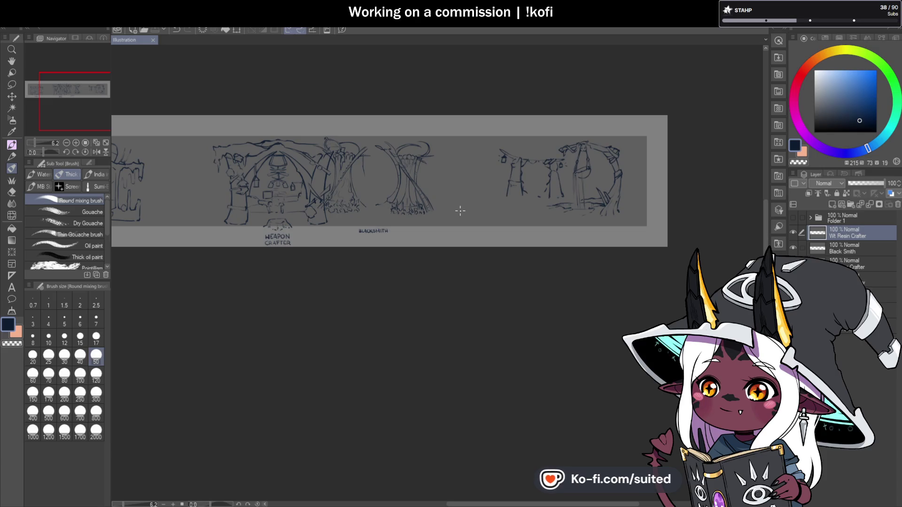
scroll(460, 211, "up", 4)
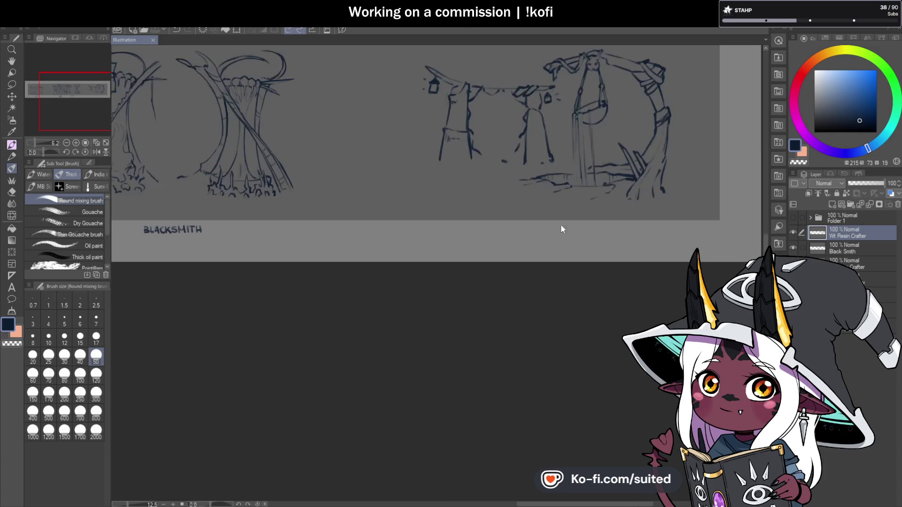
left_click_drag(459, 145, 444, 149)
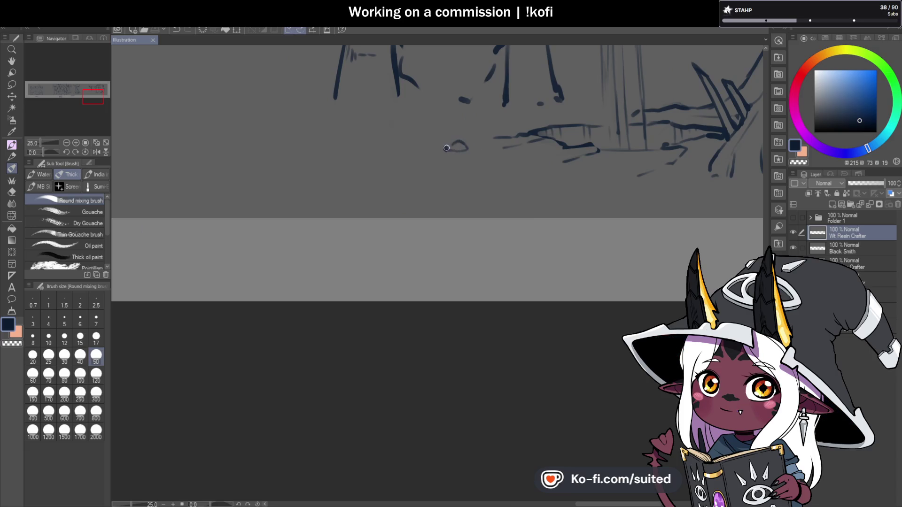
left_click(413, 146)
left_click_drag(607, 168, 588, 174)
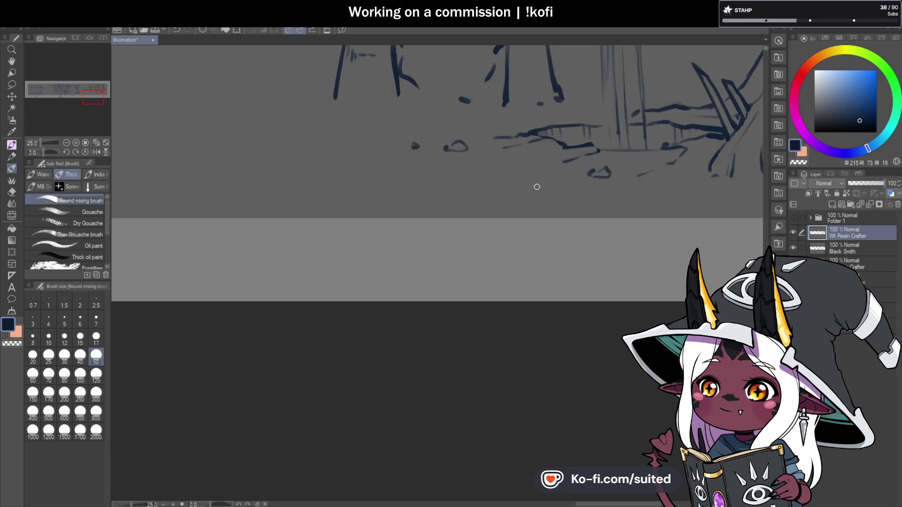
scroll(540, 190, "down", 3)
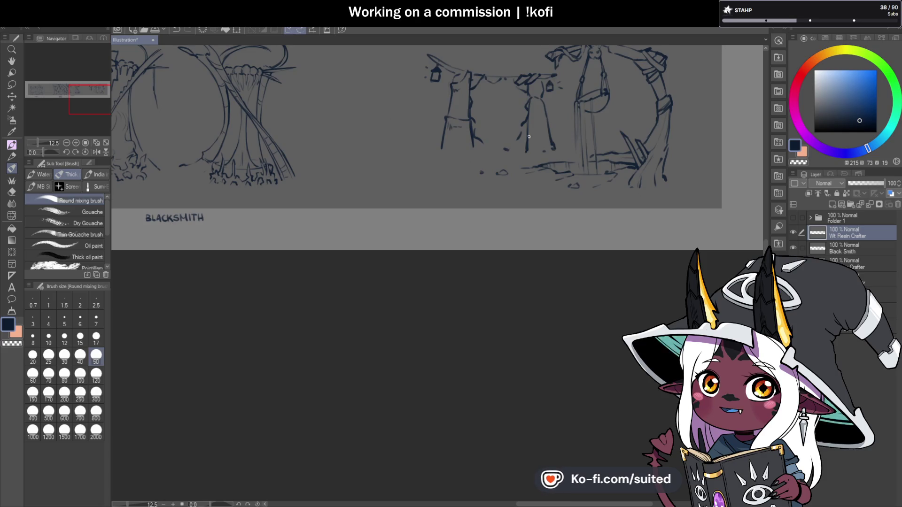
scroll(484, 90, "up", 4)
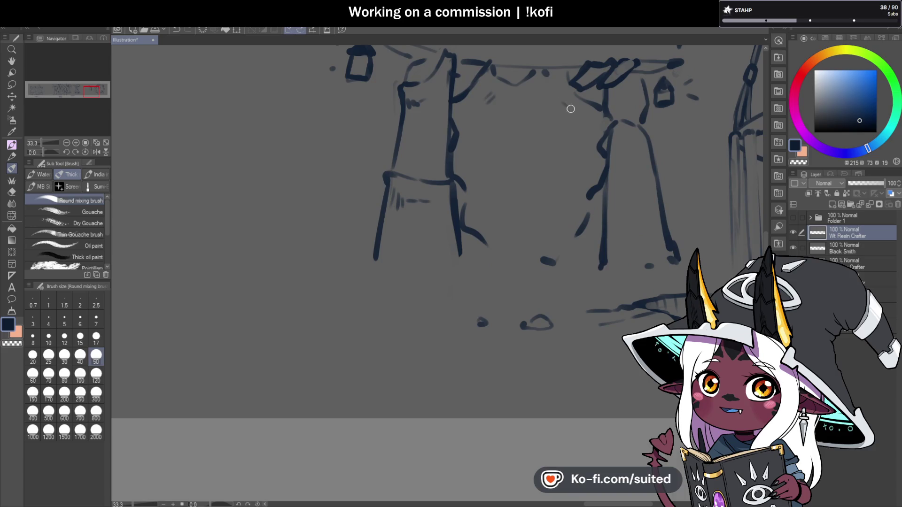
left_click_drag(486, 214, 493, 220)
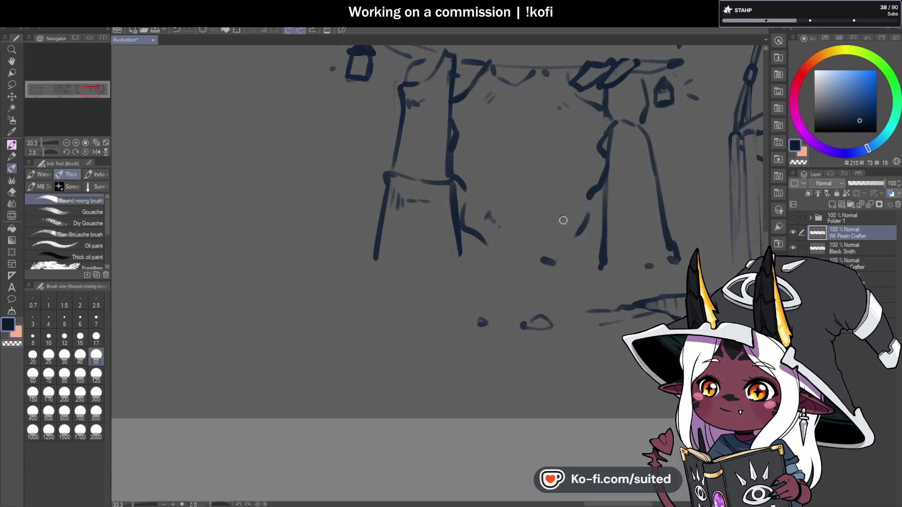
Try a loose circle around the left stall, then undo it
scroll(620, 221, "down", 4)
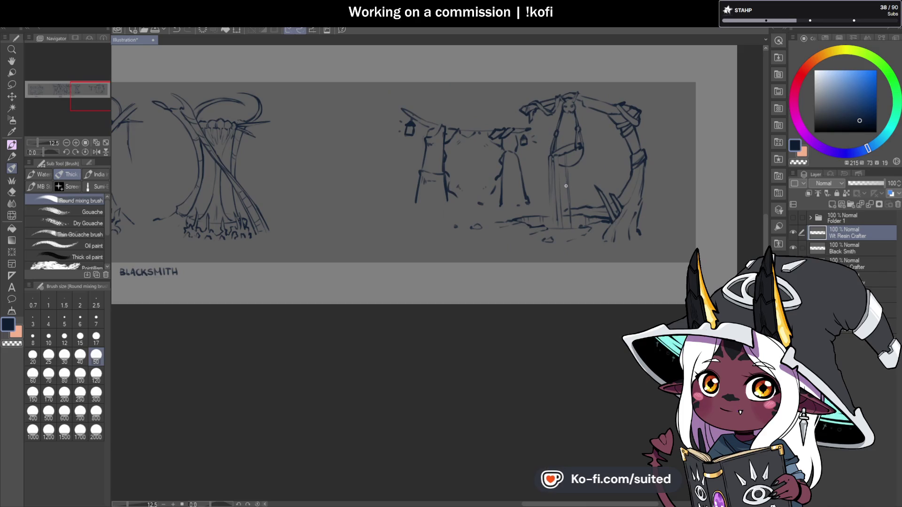
left_click_drag(447, 142, 448, 142)
mouse_move(404, 178)
left_mouse_down()
mouse_move(351, 203)
mouse_move(440, 198)
left_mouse_up()
key("ctrl+z")
key("ctrl+z")
key("ctrl+z")
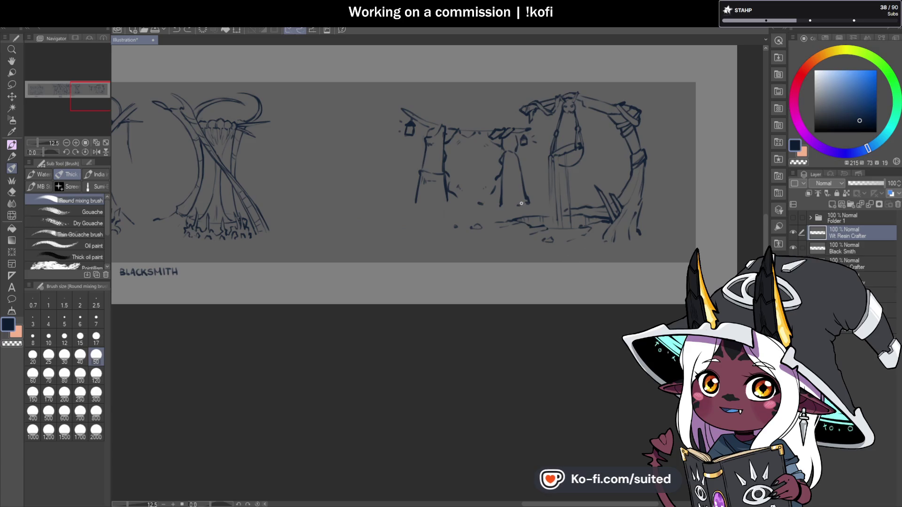
Add faint hatching beside the left post
scroll(522, 204, "up", 2)
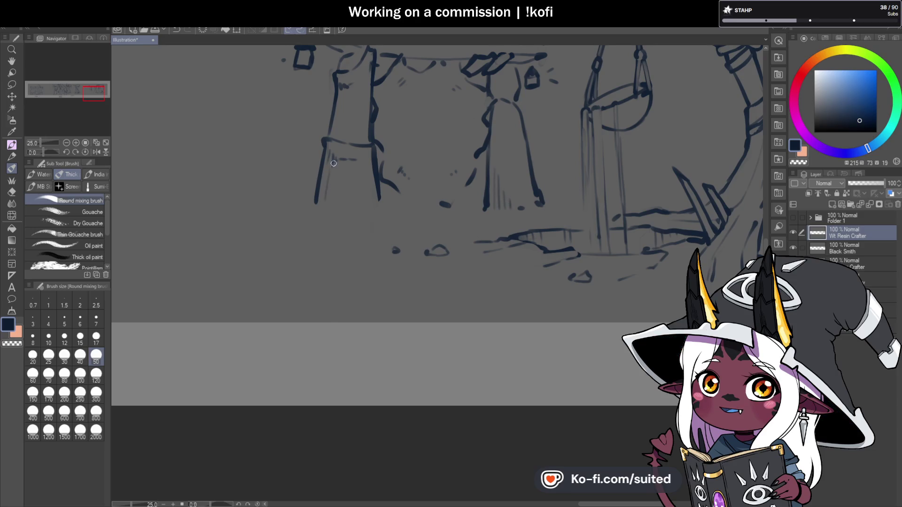
left_click_drag(333, 162, 338, 171)
scroll(481, 246, "down", 3)
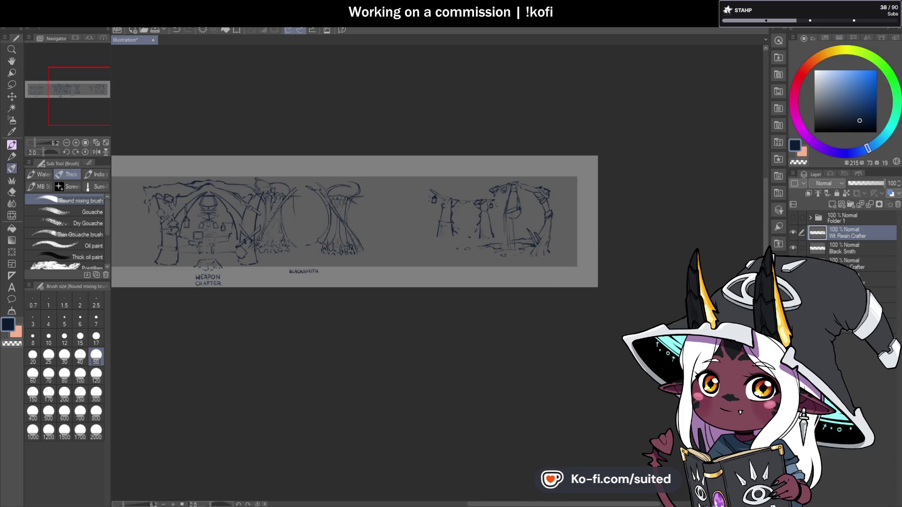
Show the Dragon Armoury layer, then shrink the market stall and move it left
left_click(793, 282)
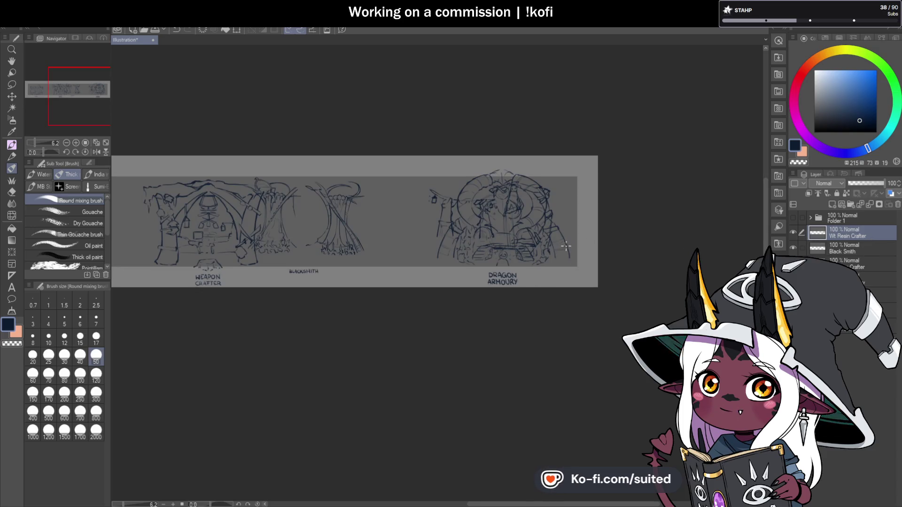
key("ctrl+t")
mouse_move(555, 179)
left_mouse_down()
mouse_move(484, 211)
mouse_move(444, 203)
mouse_move(477, 180)
left_mouse_up()
mouse_move(455, 212)
left_mouse_down()
mouse_move(428, 221)
mouse_move(443, 201)
mouse_move(426, 222)
mouse_move(433, 214)
left_mouse_up()
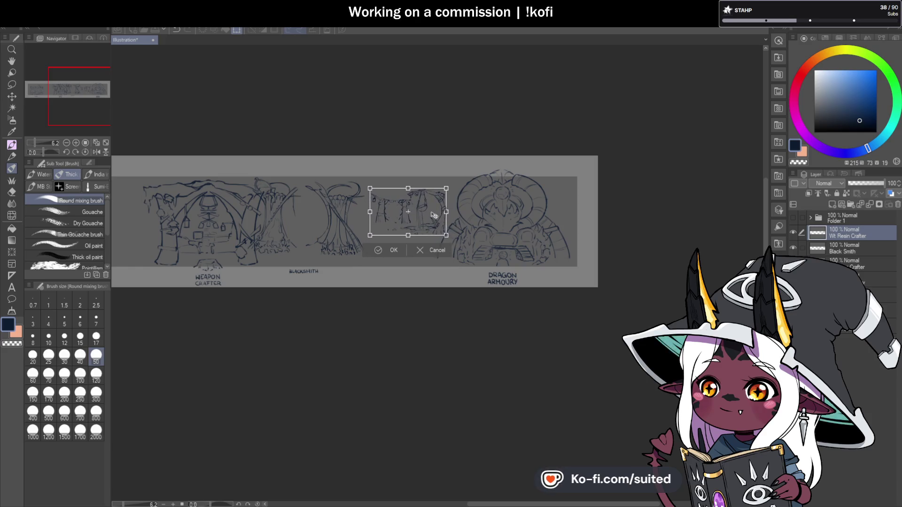
left_click(394, 249)
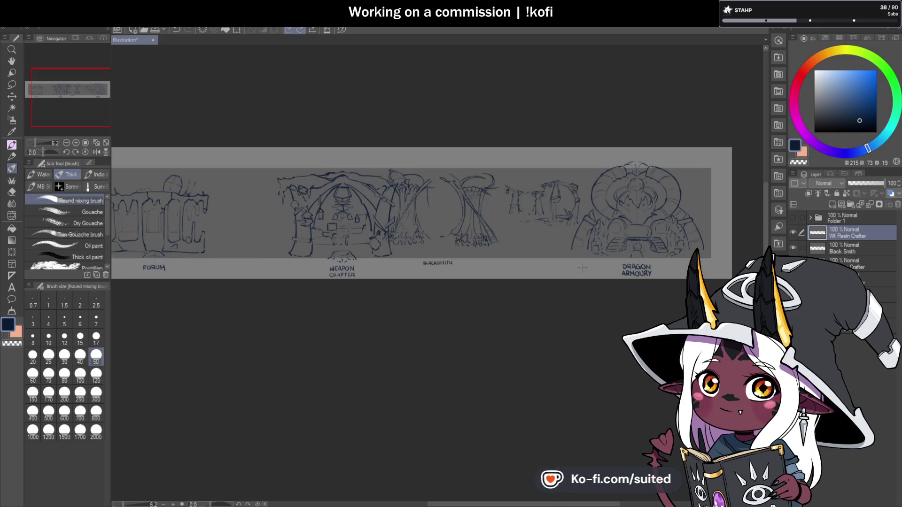
Zoom in below the stall with the Round mixing brush selected
scroll(583, 268, "up", 3)
key("b")
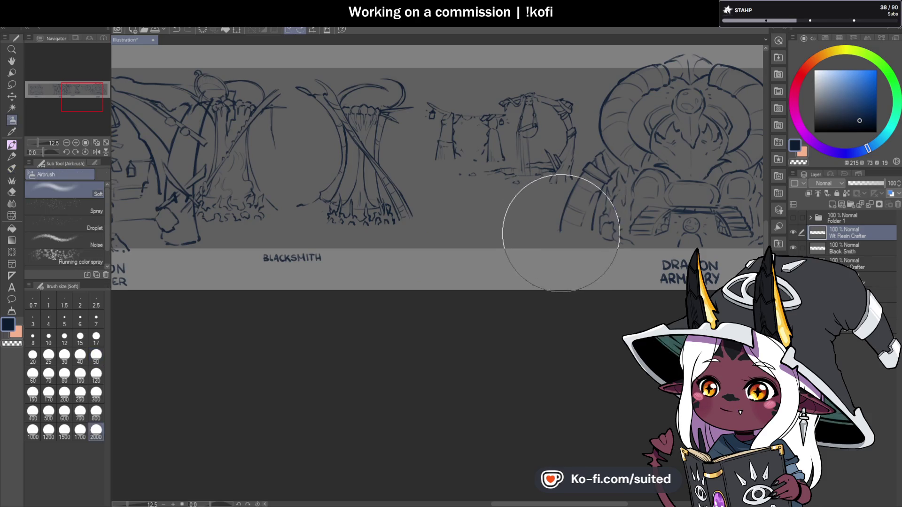
key("b")
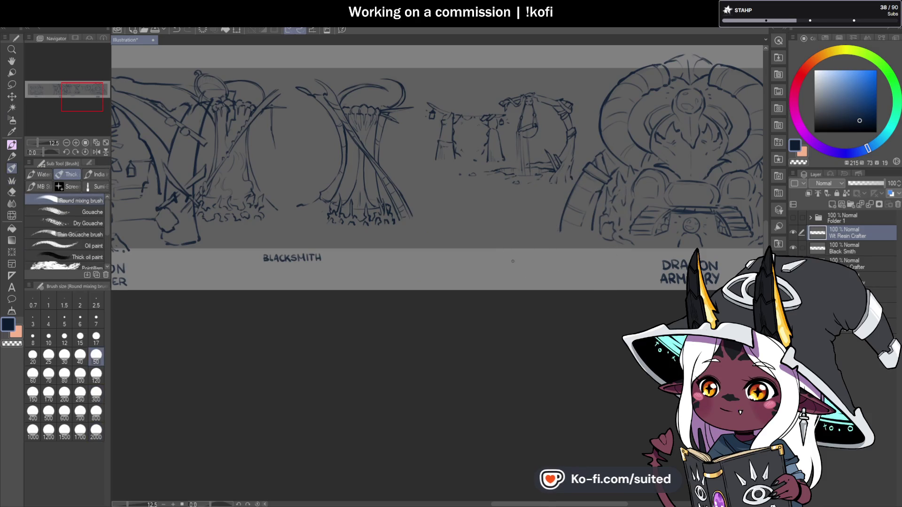
scroll(512, 261, "up", 2)
scroll(499, 264, "up", 2)
Hand-letter 'WET RESIN' below the stall with 'CRAFT' on a second line
left_click_drag(406, 262, 421, 248)
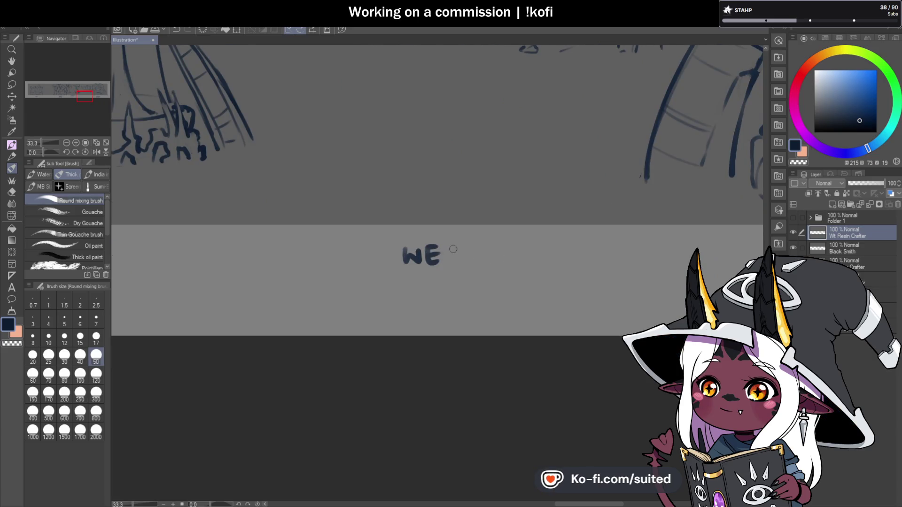
mouse_move(475, 246)
left_mouse_down()
mouse_move(475, 263)
mouse_move(512, 262)
mouse_move(510, 247)
mouse_move(534, 263)
left_mouse_up()
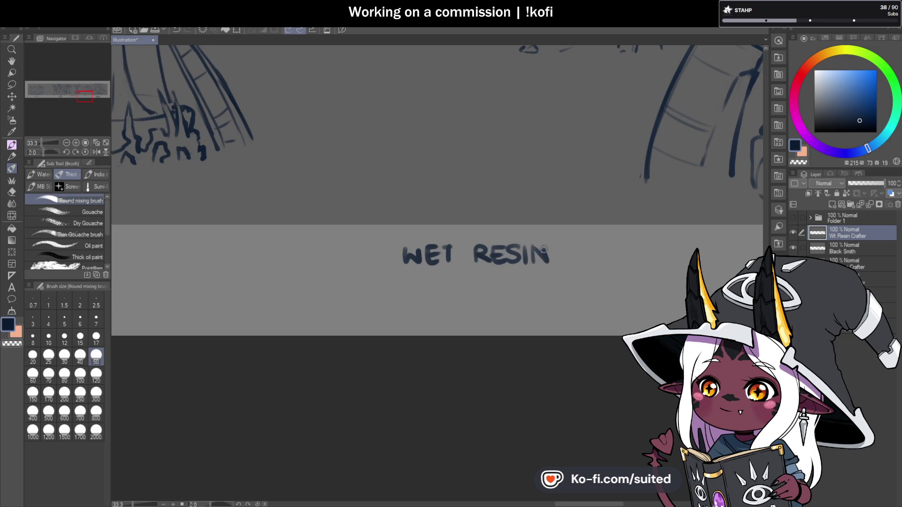
mouse_move(437, 280)
left_mouse_down()
mouse_move(441, 297)
mouse_move(502, 280)
left_mouse_up()
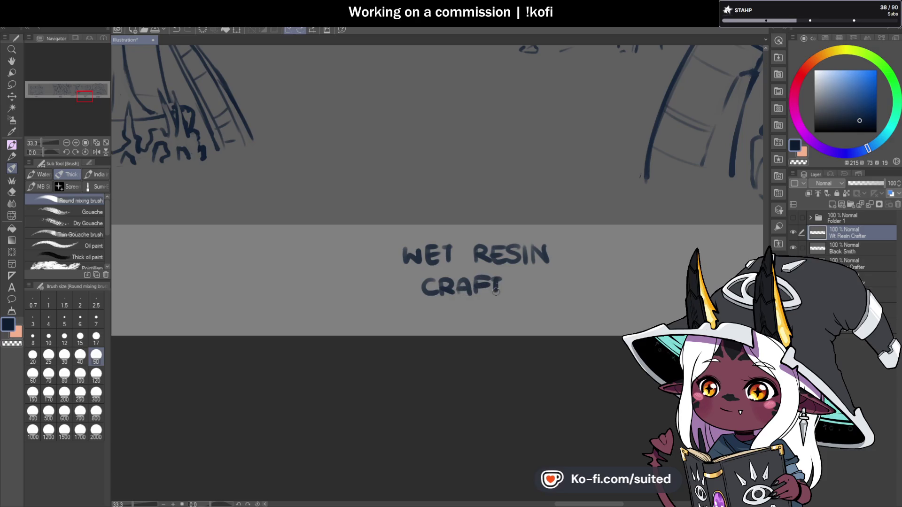